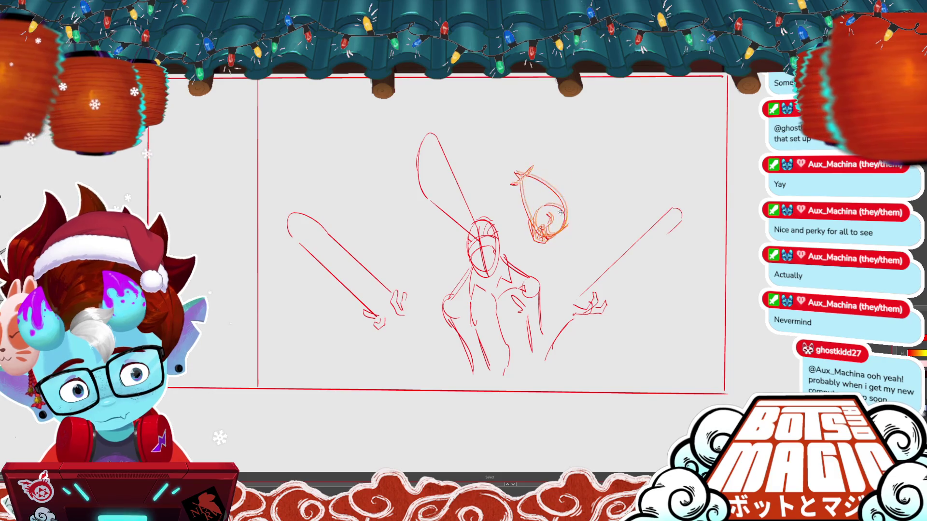
Rotate the orange creature sketch upright, then delete it from the canvas
{"action": "key", "text": "ctrl+t"}
{"action": "left_click_drag", "start_coordinate": [588, 164], "coordinate": [590, 186]}
{"action": "key", "text": "Return"}
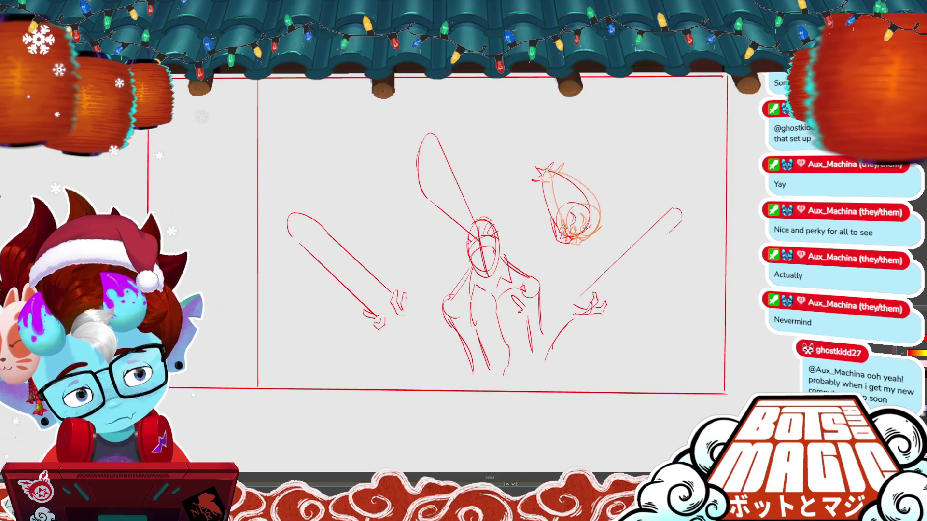
{"action": "key", "text": "Delete"}
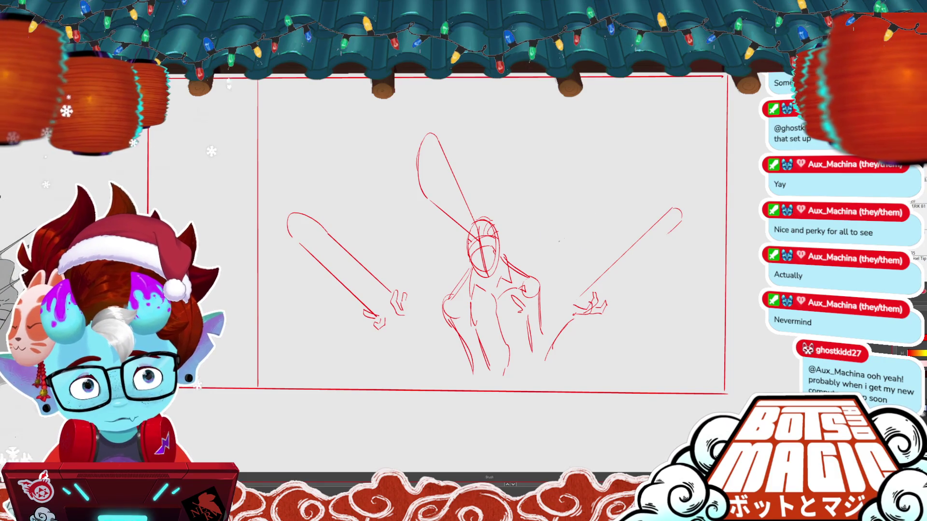
Draw a red oval right of the figure's head and delete the stray strokes below it
{"action": "mouse_move", "coordinate": [570, 221]}
{"action": "left_mouse_down"}
{"action": "mouse_move", "coordinate": [537, 215]}
{"action": "mouse_move", "coordinate": [571, 213]}
{"action": "left_mouse_up"}
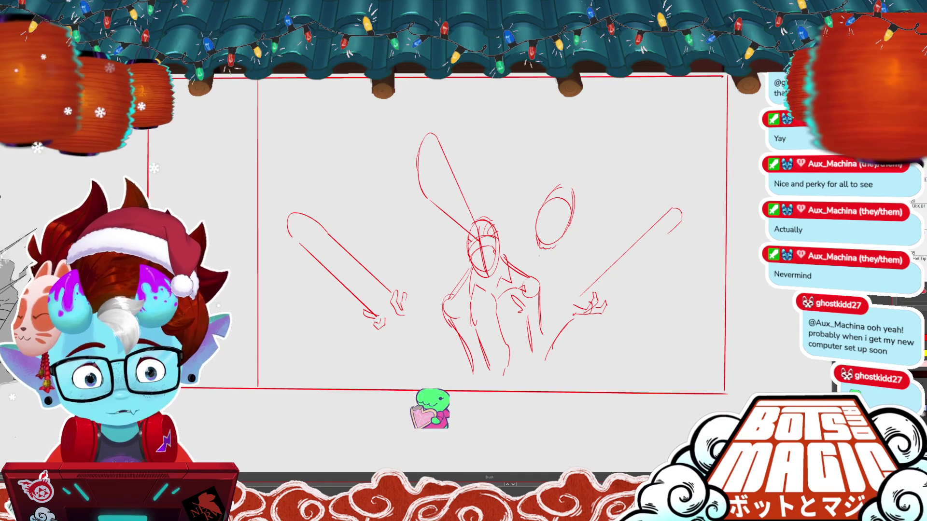
{"action": "mouse_move", "coordinate": [537, 236]}
{"action": "left_mouse_down"}
{"action": "mouse_move", "coordinate": [540, 254]}
{"action": "mouse_move", "coordinate": [572, 252]}
{"action": "left_mouse_up"}
{"action": "key", "text": "m"}
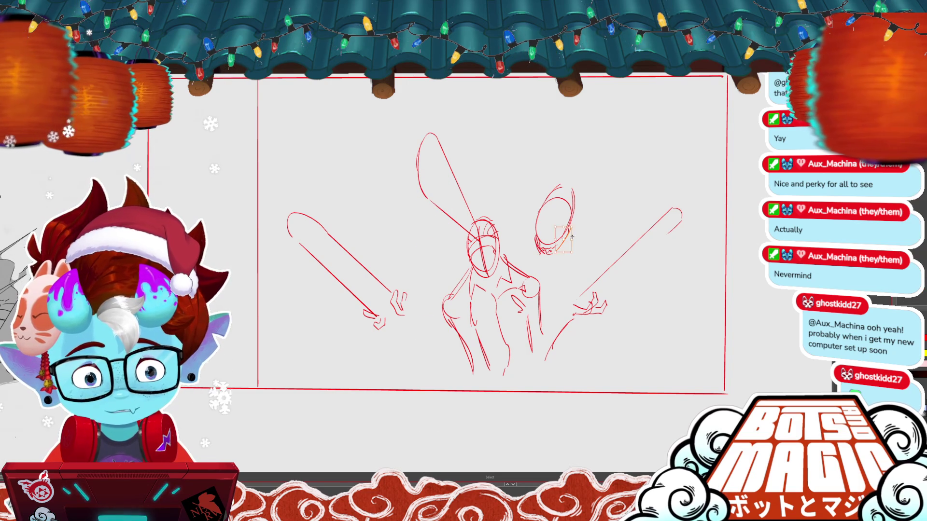
{"action": "key", "text": "Delete"}
{"action": "key", "text": "b"}
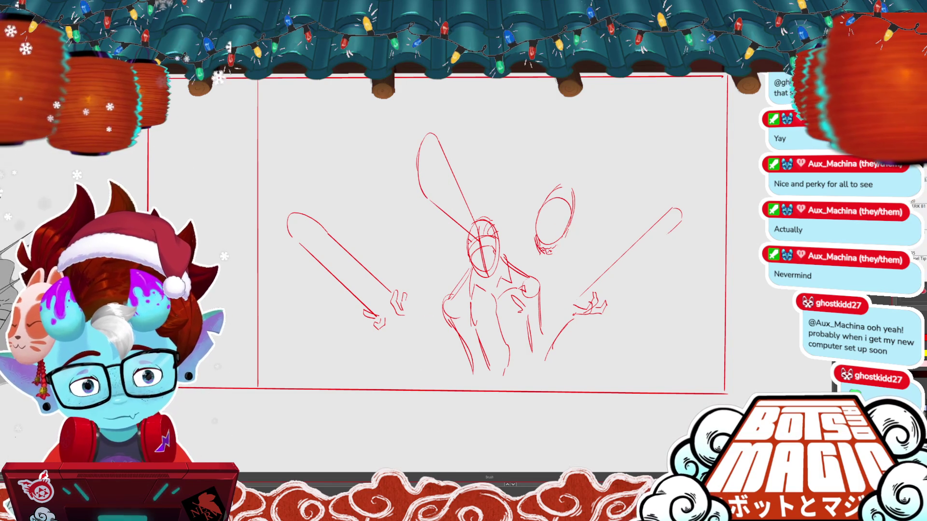
{"action": "key", "text": "m"}
{"action": "left_click_drag", "start_coordinate": [529, 179], "coordinate": [571, 171]}
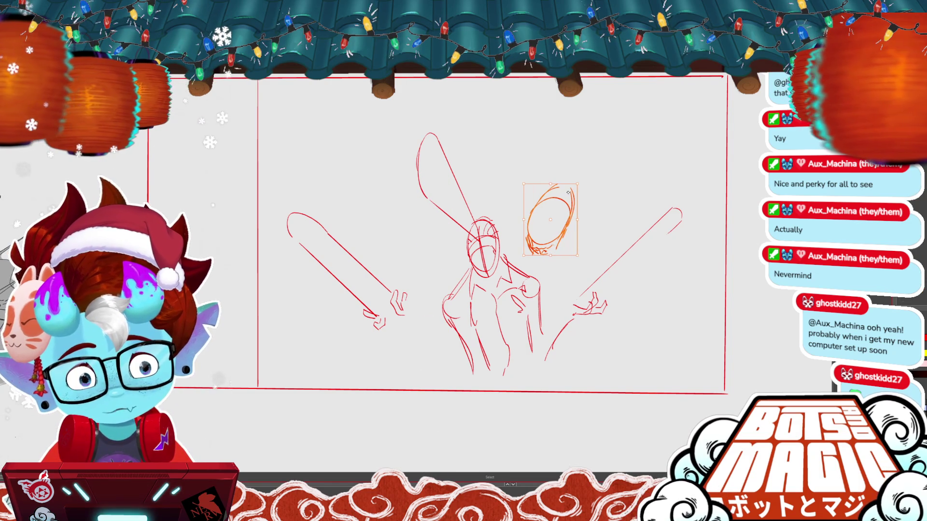
{"action": "left_click", "coordinate": [571, 171]}
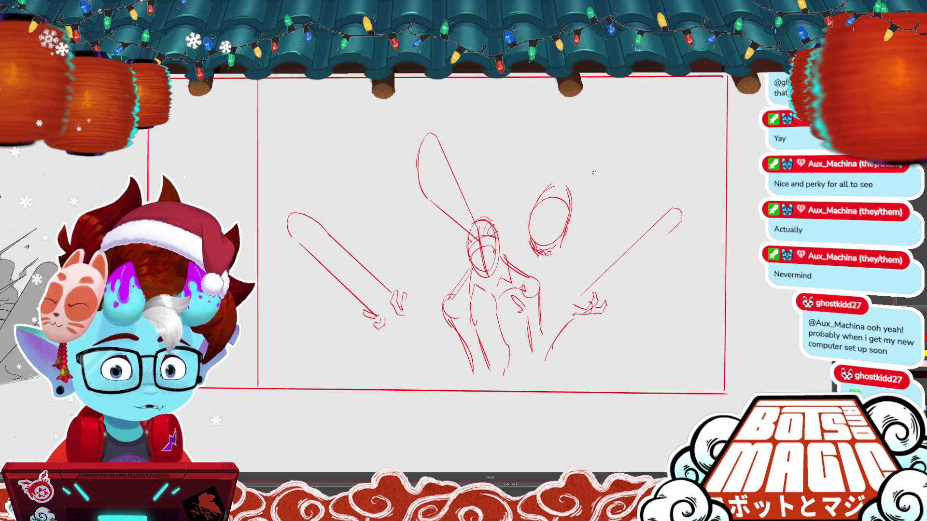
Return to the brush to sketch loops around the red oval head
{"action": "key", "text": "b"}
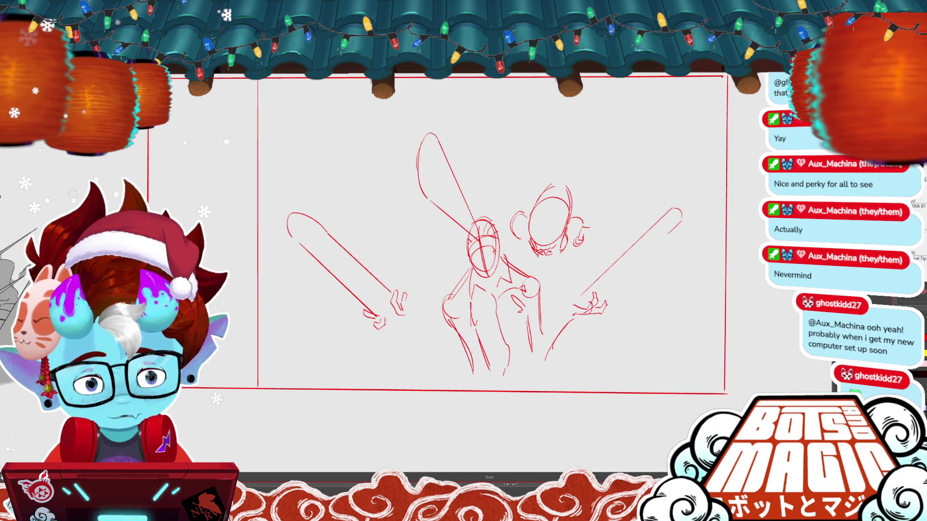
{"action": "left_click_drag", "start_coordinate": [574, 197], "coordinate": [581, 220]}
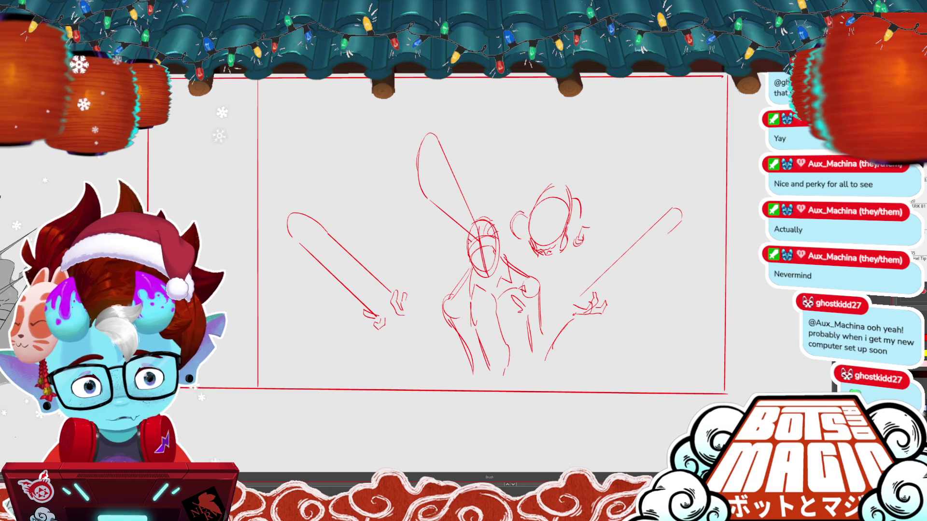
{"action": "left_click_drag", "start_coordinate": [471, 199], "coordinate": [511, 212]}
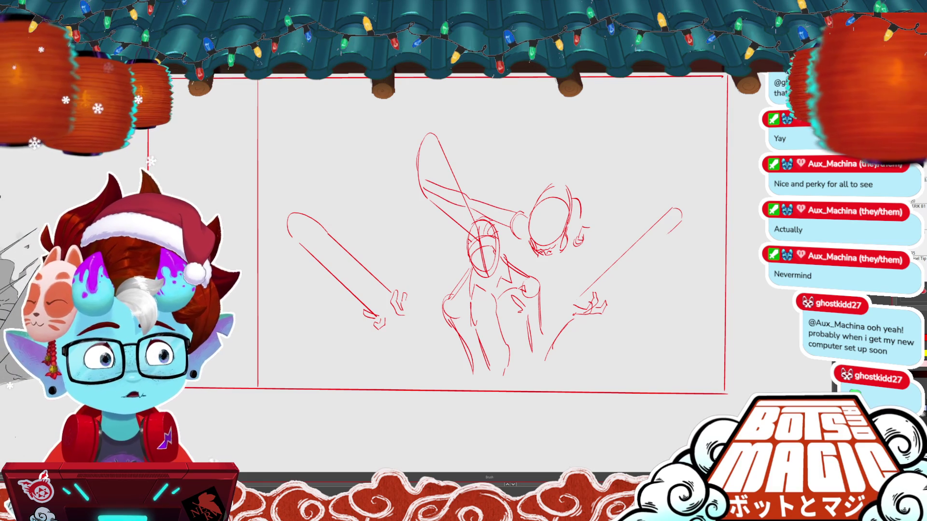
{"action": "key", "text": "ctrl+z"}
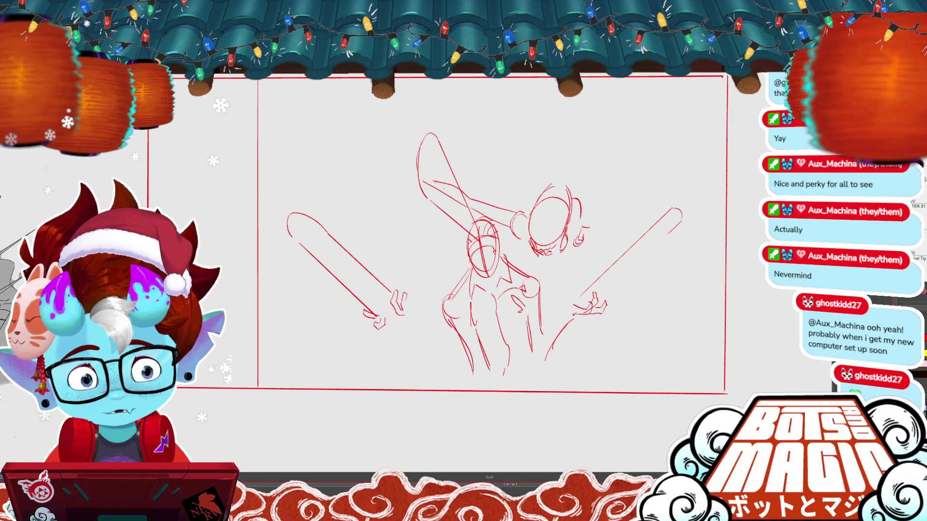
{"action": "left_click_drag", "start_coordinate": [413, 182], "coordinate": [465, 207]}
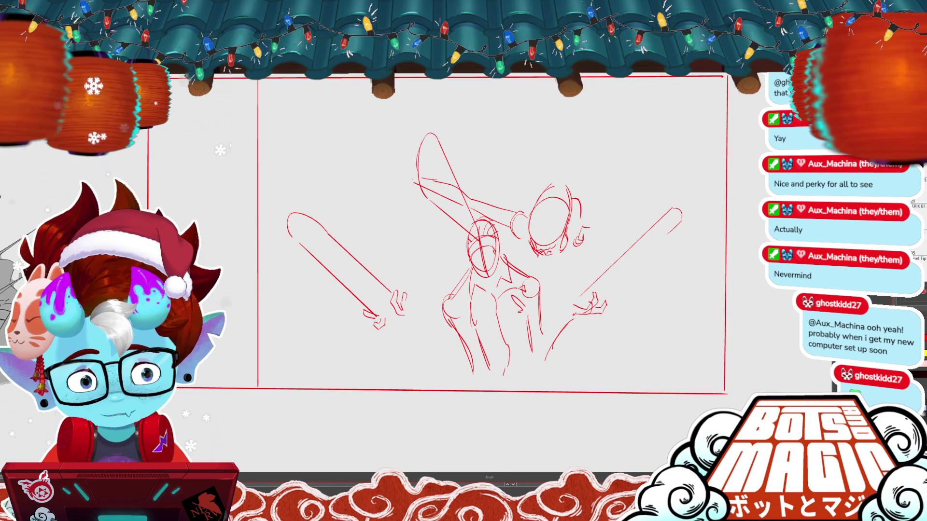
{"action": "left_click_drag", "start_coordinate": [404, 174], "coordinate": [414, 182]}
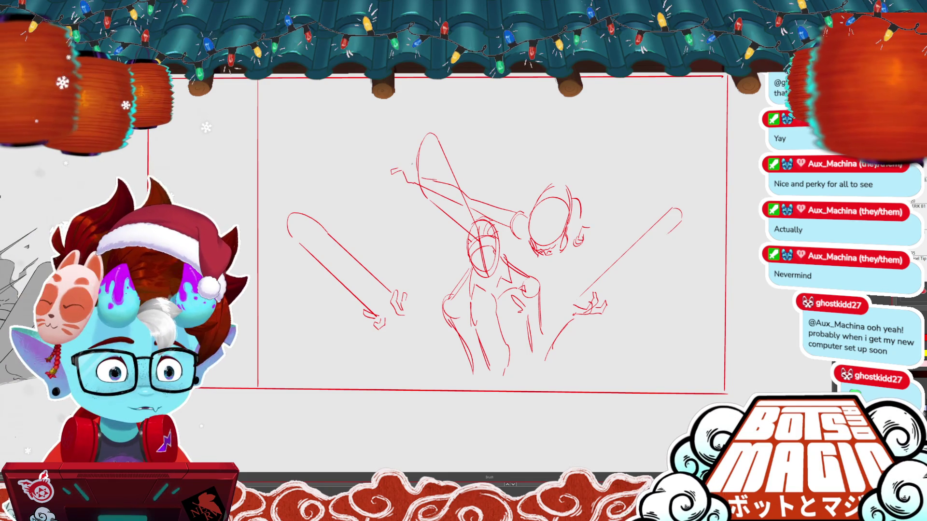
{"action": "left_click_drag", "start_coordinate": [392, 153], "coordinate": [414, 162]}
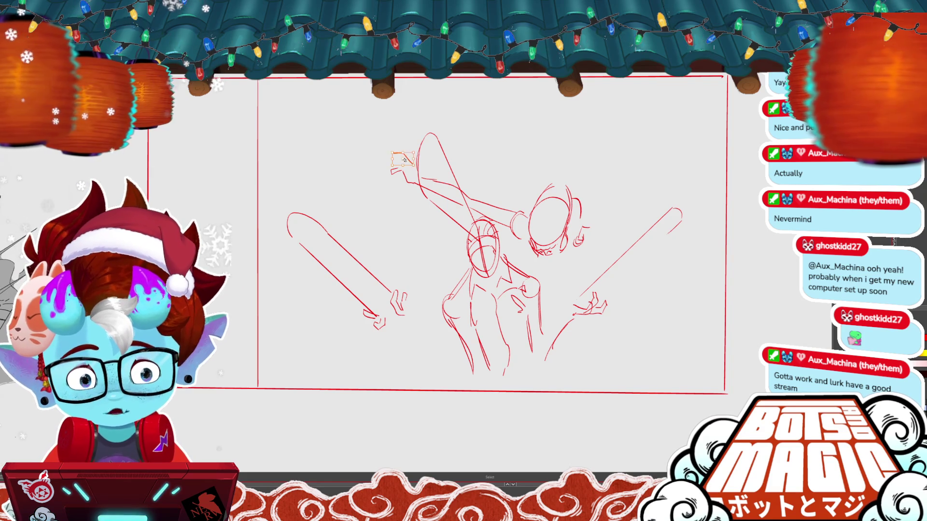
{"action": "key", "text": "ctrl+z"}
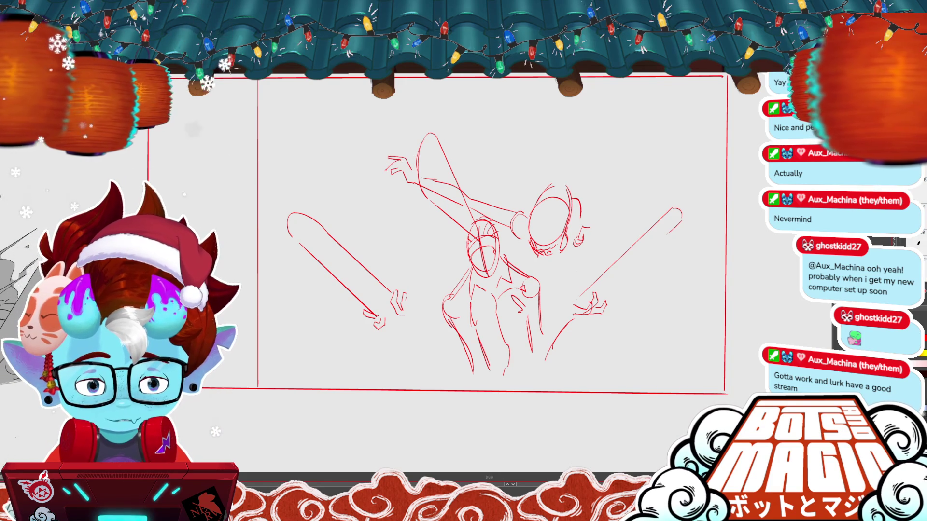
{"action": "key", "text": "ctrl+z"}
{"action": "key", "text": "ctrl+z"}
{"action": "key", "text": "ctrl+z"}
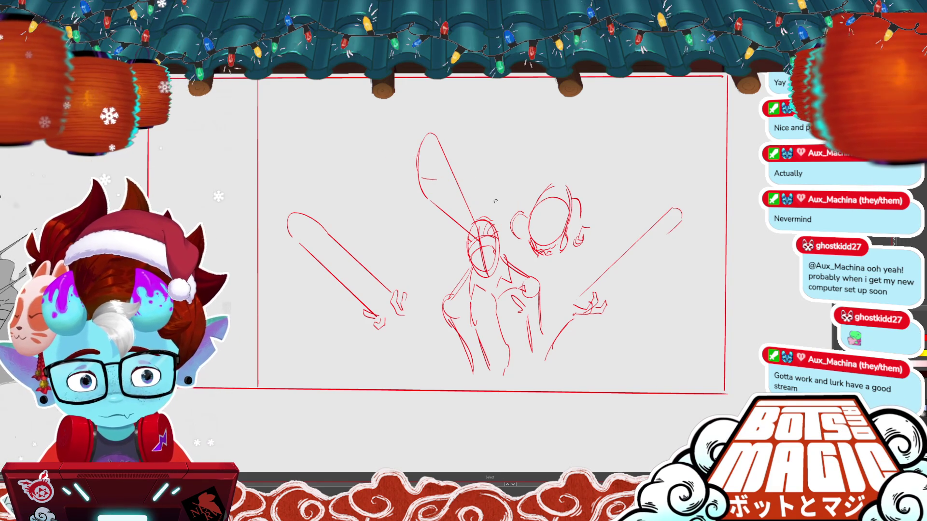
Undo the loops around the second head and delete the old head sketch
{"action": "key", "text": "ctrl+z"}
{"action": "key", "text": "ctrl+z"}
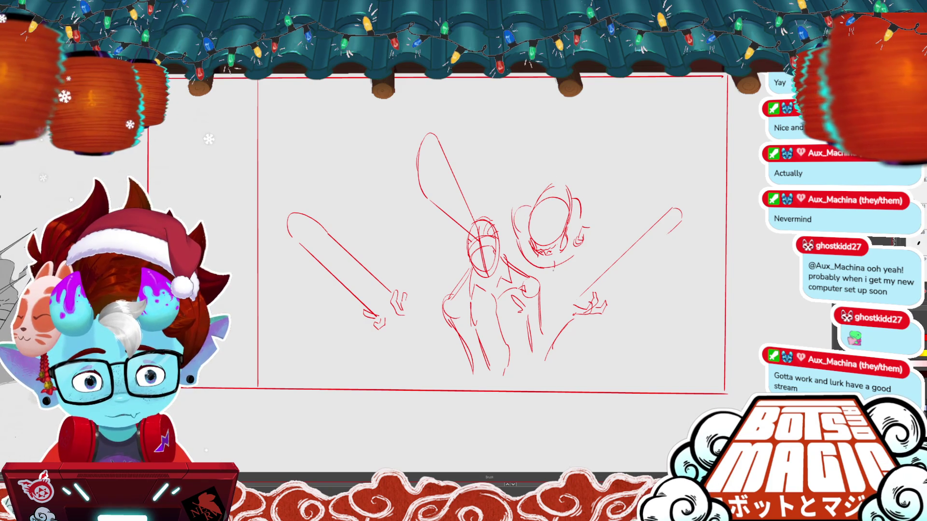
{"action": "key", "text": "ctrl+z"}
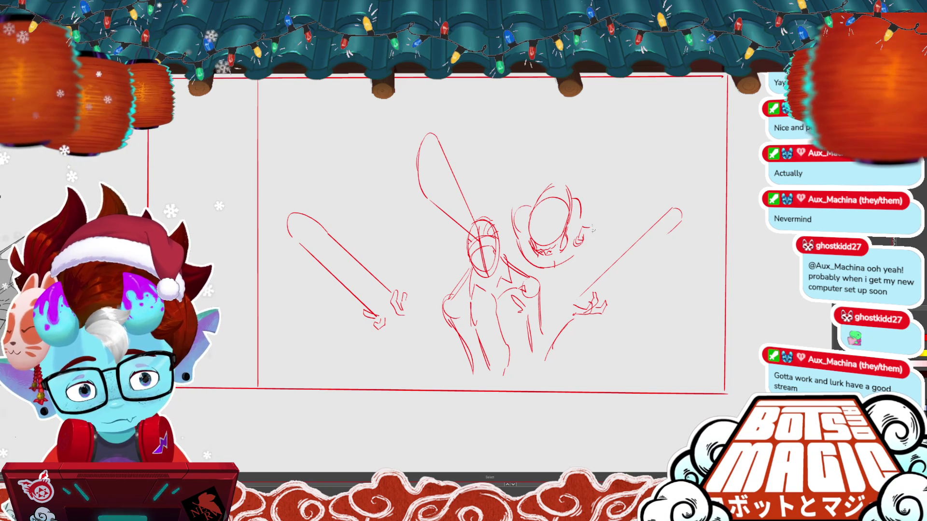
{"action": "key", "text": "ctrl+z"}
{"action": "mouse_move", "coordinate": [594, 203]}
{"action": "left_mouse_down"}
{"action": "mouse_move", "coordinate": [595, 236]}
{"action": "mouse_move", "coordinate": [596, 193]}
{"action": "left_mouse_up"}
{"action": "key", "text": "Delete"}
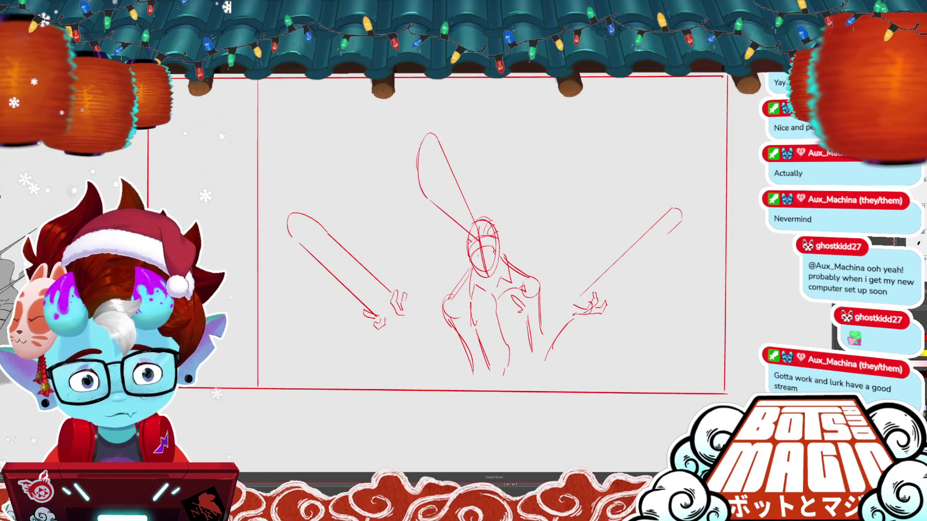
Draw a new red circle right of the central head, adding strokes around its top and left
{"action": "left_click_drag", "start_coordinate": [416, 234], "coordinate": [457, 249]}
{"action": "key", "text": "ctrl+z"}
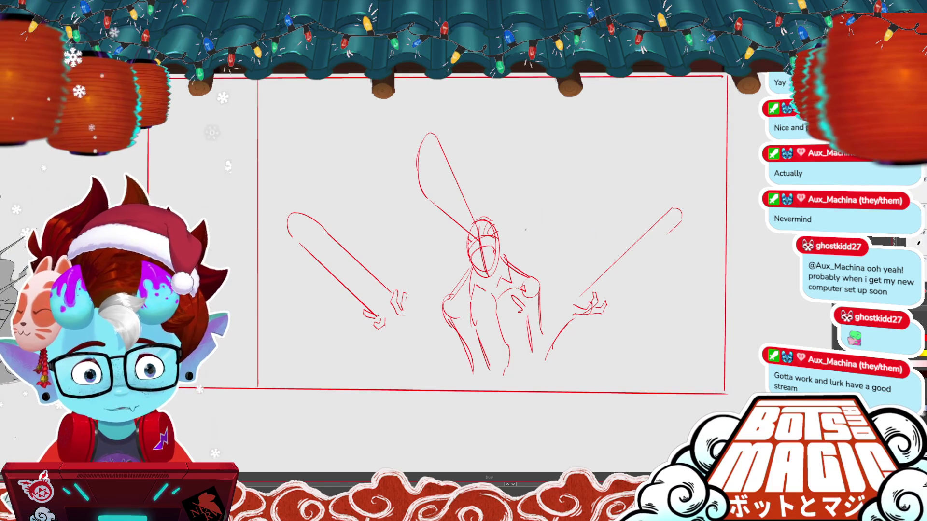
{"action": "left_click_drag", "start_coordinate": [523, 227], "coordinate": [552, 218]}
{"action": "key", "text": "ctrl+z"}
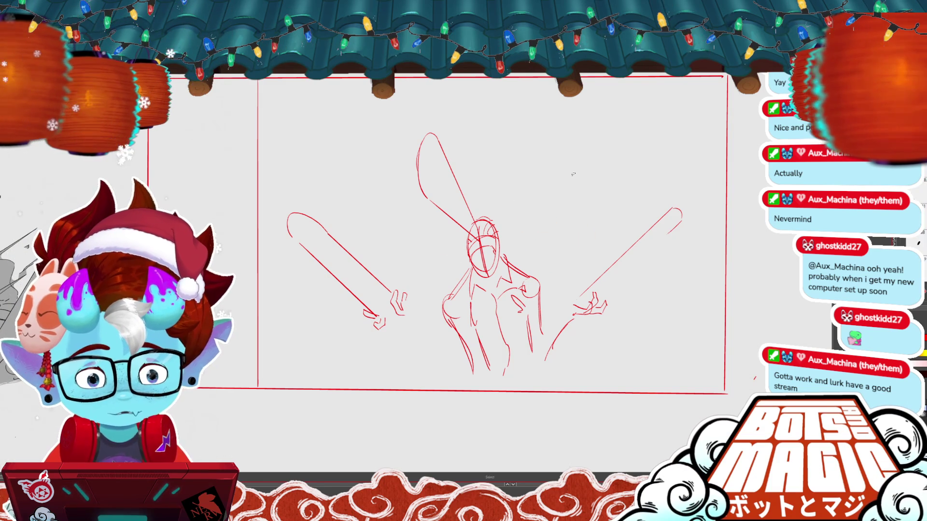
{"action": "mouse_move", "coordinate": [583, 224]}
{"action": "left_mouse_down"}
{"action": "mouse_move", "coordinate": [559, 249]}
{"action": "mouse_move", "coordinate": [586, 218]}
{"action": "left_mouse_up"}
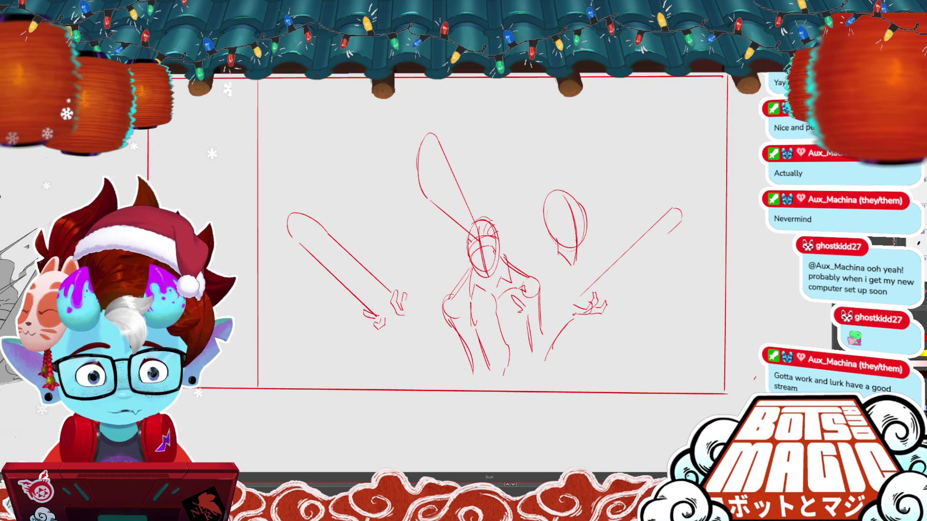
{"action": "left_click_drag", "start_coordinate": [559, 247], "coordinate": [574, 260]}
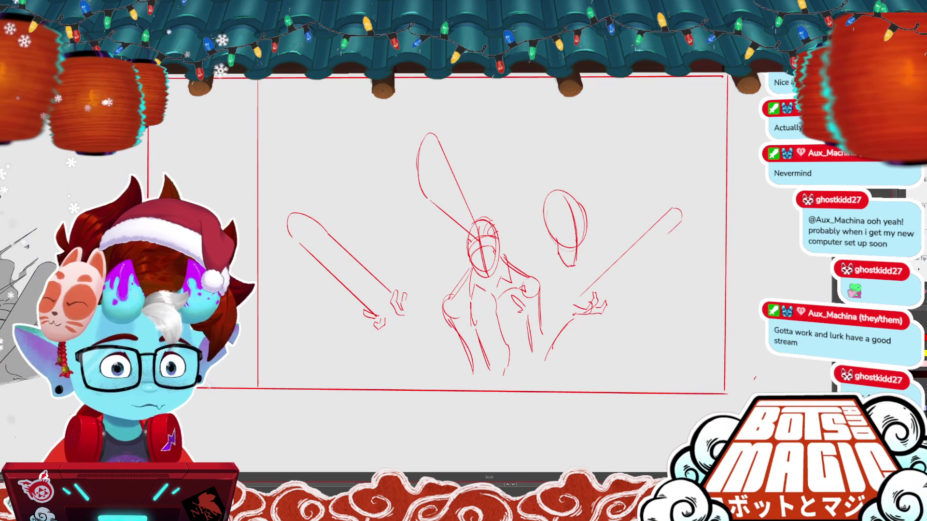
{"action": "mouse_move", "coordinate": [582, 207]}
{"action": "left_mouse_down"}
{"action": "mouse_move", "coordinate": [572, 268]}
{"action": "mouse_move", "coordinate": [576, 259]}
{"action": "left_mouse_up"}
{"action": "key", "text": "ctrl+z"}
{"action": "key", "text": "ctrl+z"}
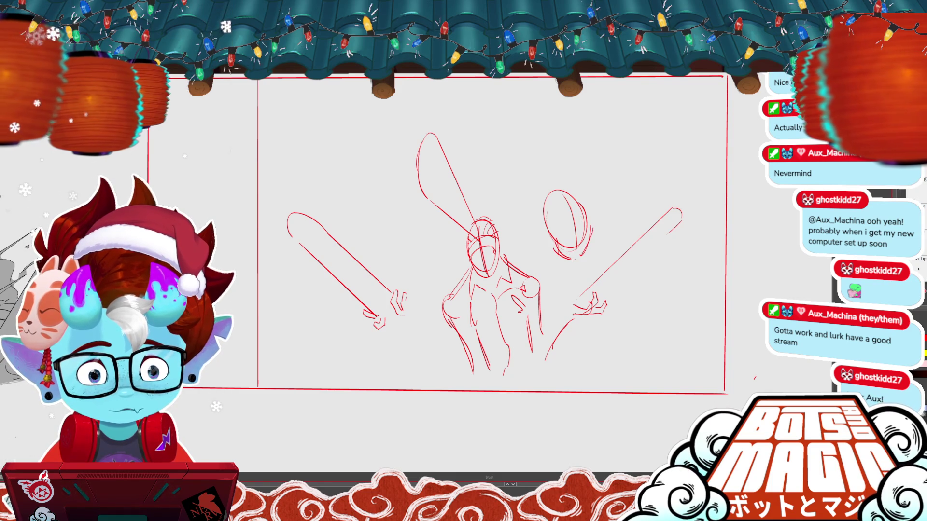
{"action": "mouse_move", "coordinate": [578, 189]}
{"action": "left_mouse_down"}
{"action": "mouse_move", "coordinate": [542, 194]}
{"action": "mouse_move", "coordinate": [543, 220]}
{"action": "left_mouse_up"}
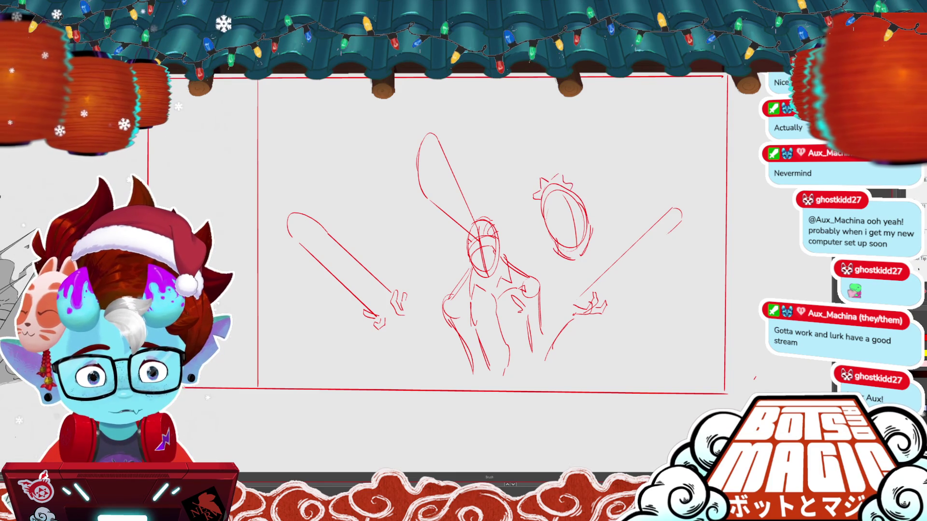
Add a stroke inside the circle, lengthen the upper blade, and link the central head to it
{"action": "key", "text": "m"}
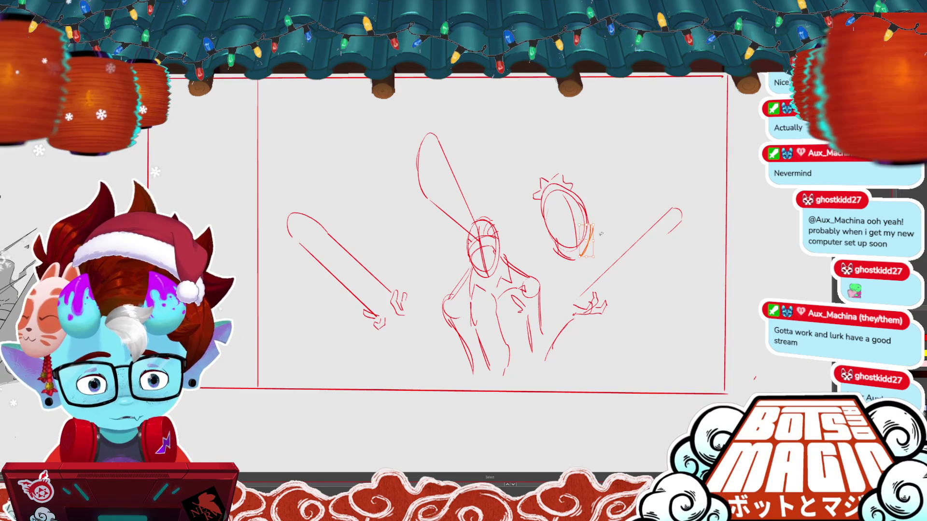
{"action": "key", "text": "b"}
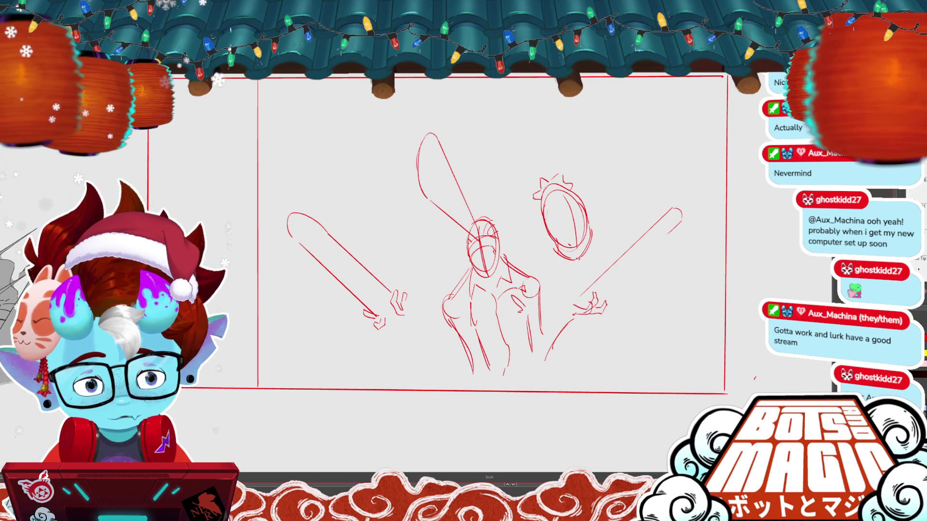
{"action": "key", "text": "b"}
{"action": "left_click_drag", "start_coordinate": [560, 231], "coordinate": [570, 245]}
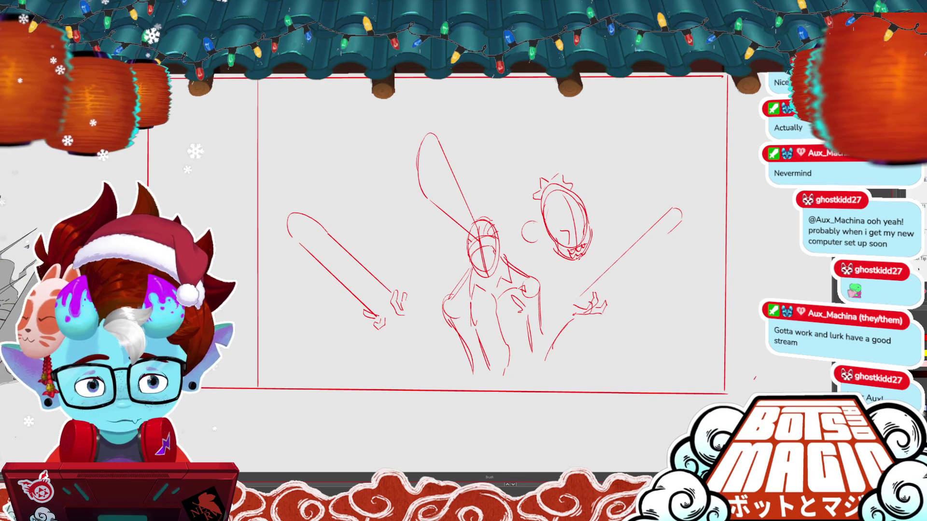
{"action": "mouse_move", "coordinate": [495, 164]}
{"action": "left_mouse_down"}
{"action": "mouse_move", "coordinate": [437, 94]}
{"action": "mouse_move", "coordinate": [512, 193]}
{"action": "left_mouse_up"}
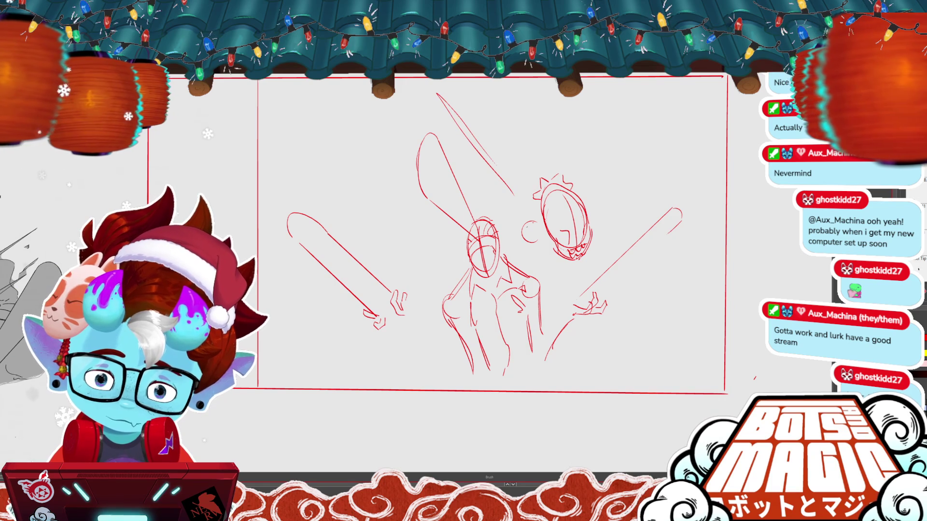
{"action": "mouse_move", "coordinate": [502, 235]}
{"action": "left_mouse_down"}
{"action": "mouse_move", "coordinate": [527, 224]}
{"action": "mouse_move", "coordinate": [533, 240]}
{"action": "left_mouse_up"}
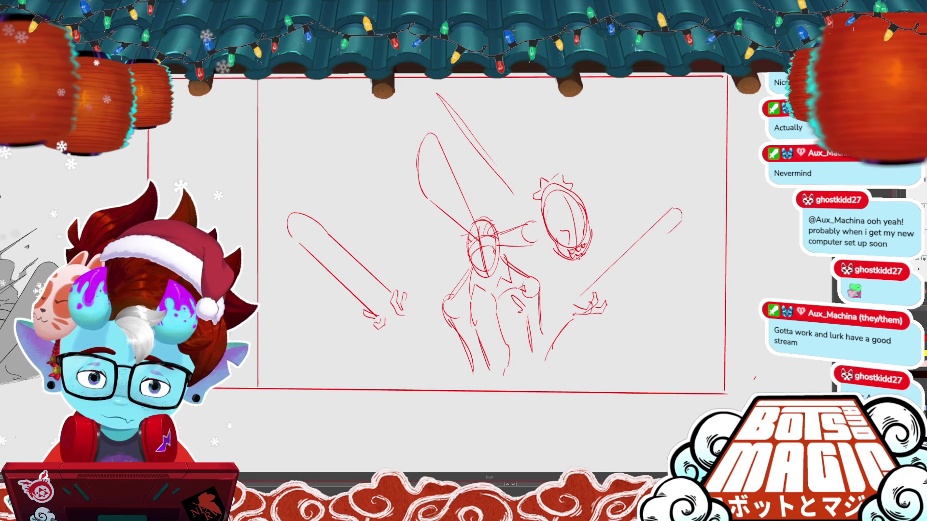
Replace the arm across the central head with a thinner arm reaching left
{"action": "left_click_drag", "start_coordinate": [462, 237], "coordinate": [361, 247]}
{"action": "key", "text": "ctrl+z"}
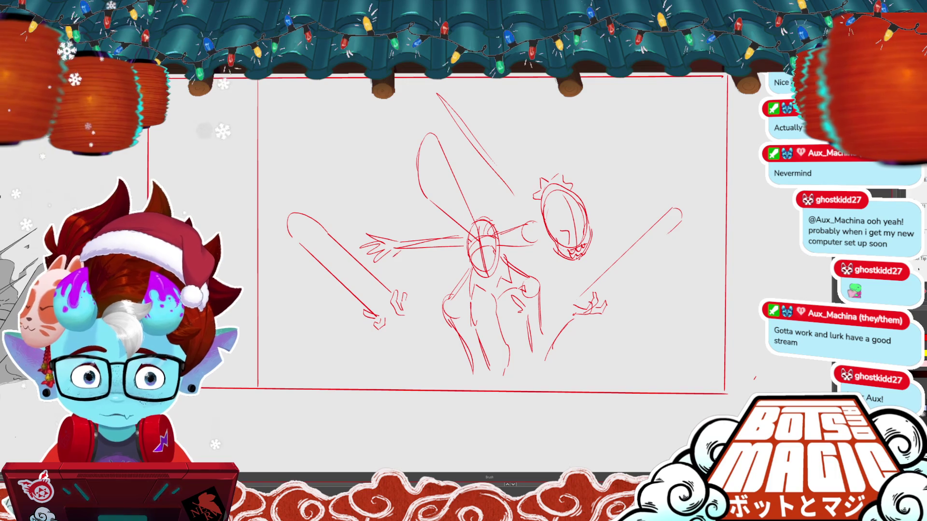
{"action": "left_click_drag", "start_coordinate": [354, 227], "coordinate": [463, 273]}
{"action": "key", "text": "Delete"}
{"action": "key", "text": "b"}
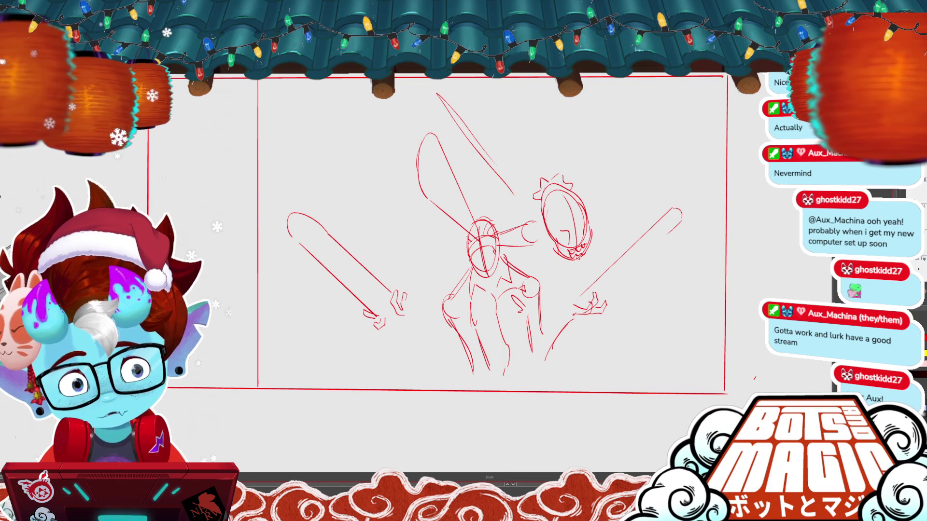
{"action": "mouse_move", "coordinate": [463, 238]}
{"action": "left_mouse_down"}
{"action": "mouse_move", "coordinate": [383, 251]}
{"action": "mouse_move", "coordinate": [464, 248]}
{"action": "left_mouse_up"}
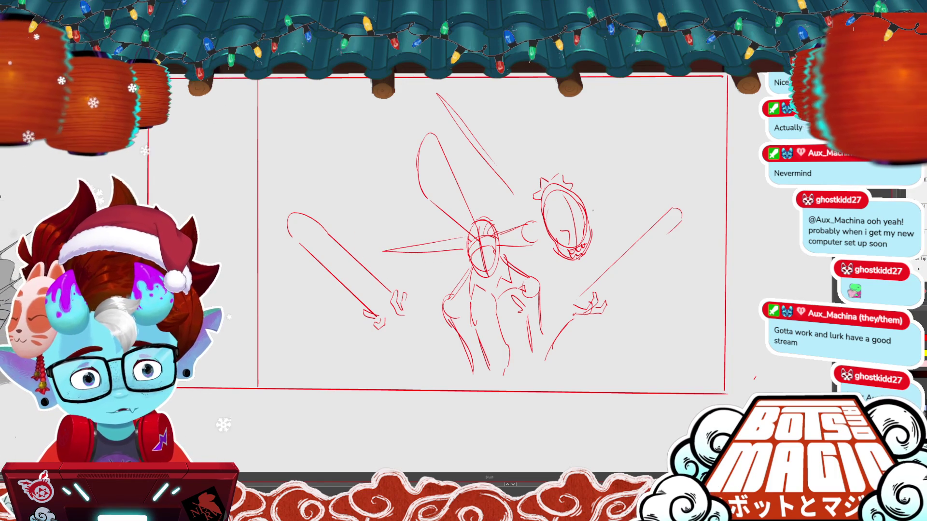
Extend the upper-right blade, redraw curves below the right head, and hatch the lower right
{"action": "left_click_drag", "start_coordinate": [597, 204], "coordinate": [640, 149]}
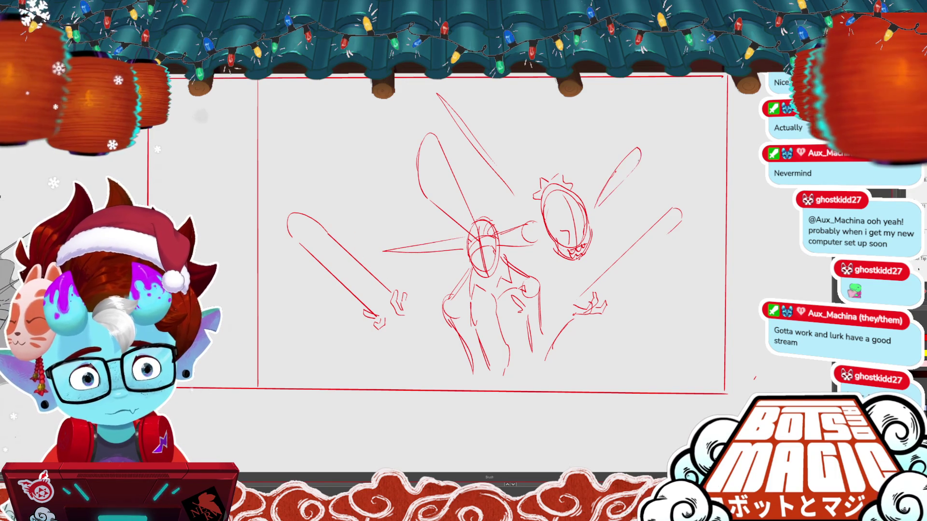
{"action": "mouse_move", "coordinate": [606, 220]}
{"action": "left_mouse_down"}
{"action": "mouse_move", "coordinate": [638, 163]}
{"action": "mouse_move", "coordinate": [637, 171]}
{"action": "left_mouse_up"}
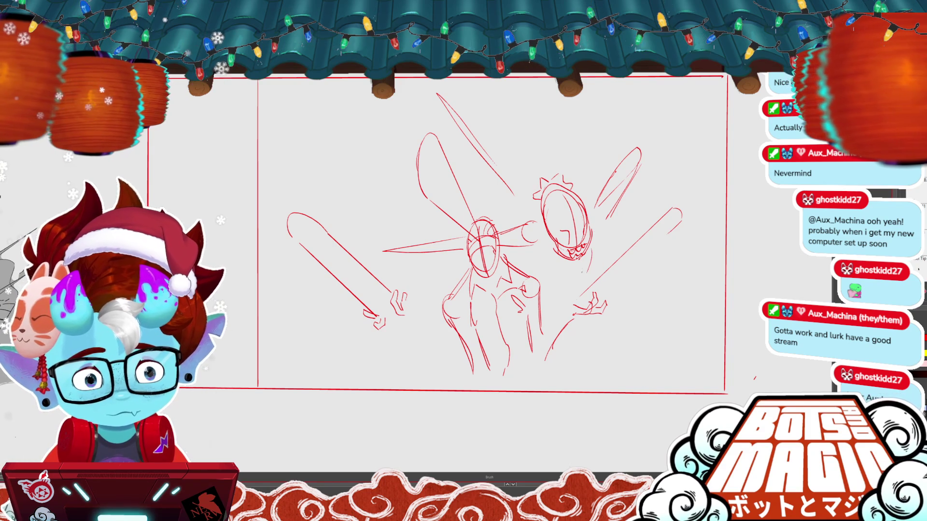
{"action": "left_click_drag", "start_coordinate": [543, 278], "coordinate": [593, 264]}
{"action": "key", "text": "ctrl+z"}
{"action": "left_click_drag", "start_coordinate": [557, 292], "coordinate": [587, 277]}
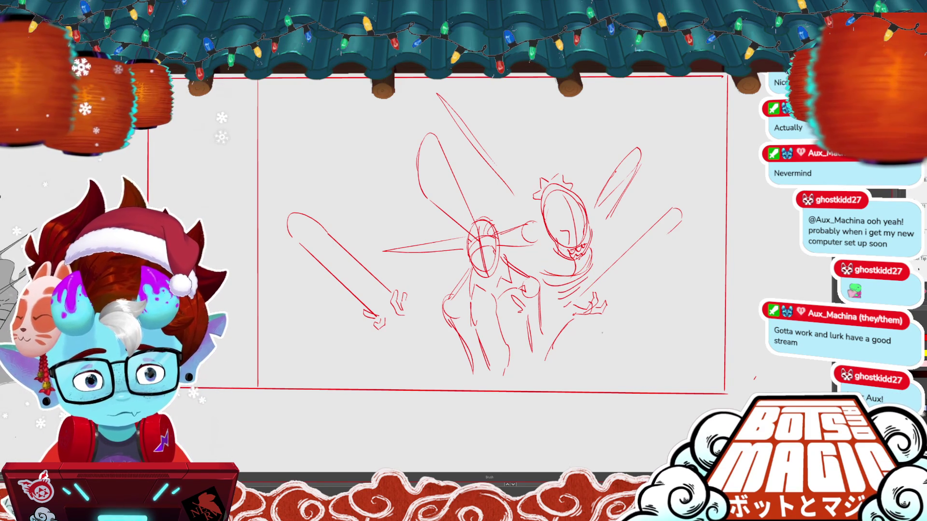
{"action": "left_click_drag", "start_coordinate": [670, 279], "coordinate": [608, 340]}
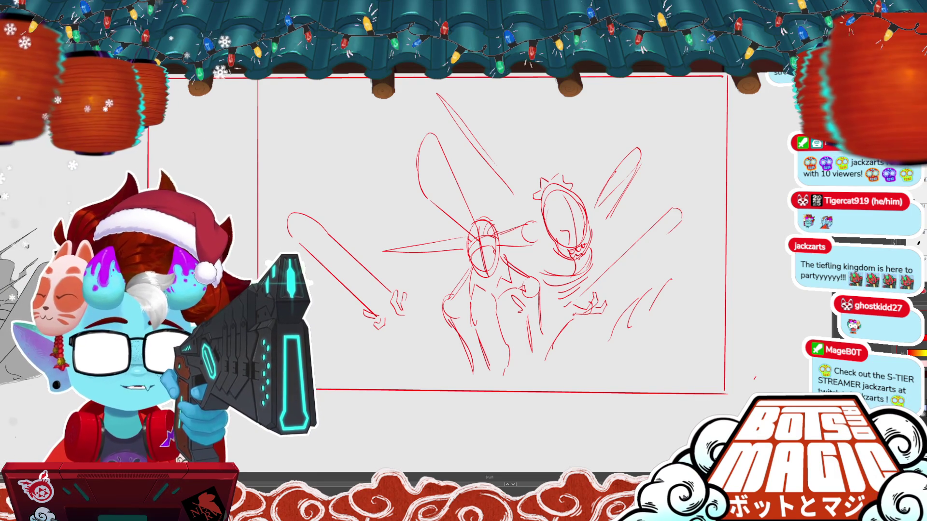
{"action": "key", "text": "bracketright"}
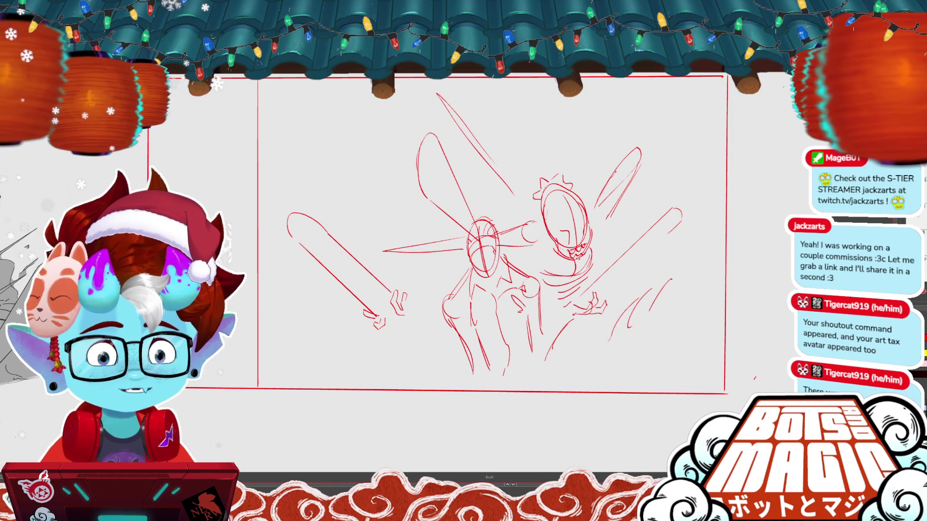
{"action": "scroll", "coordinate": [494, 222], "scroll_direction": "down", "scroll_amount": 3}
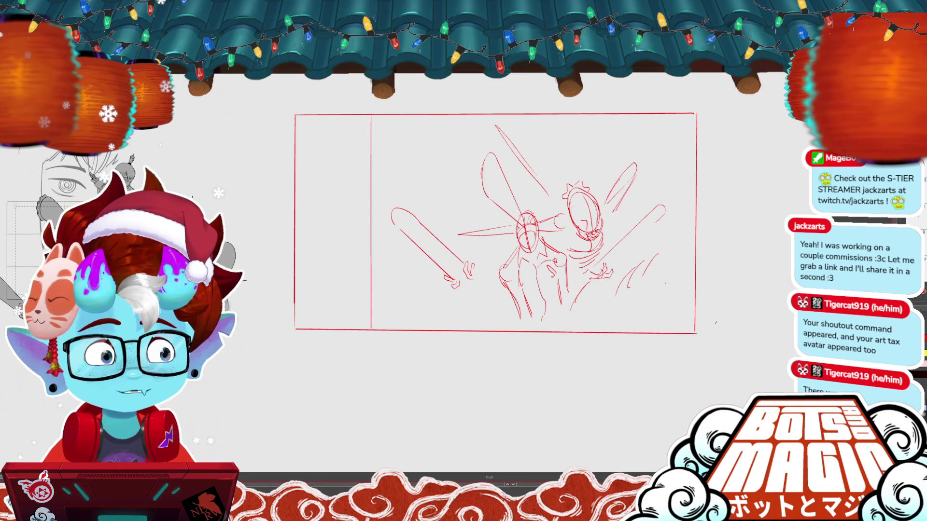
{"action": "left_click_drag", "start_coordinate": [495, 222], "coordinate": [535, 241]}
{"action": "scroll", "coordinate": [383, 229], "scroll_direction": "up", "scroll_amount": 3}
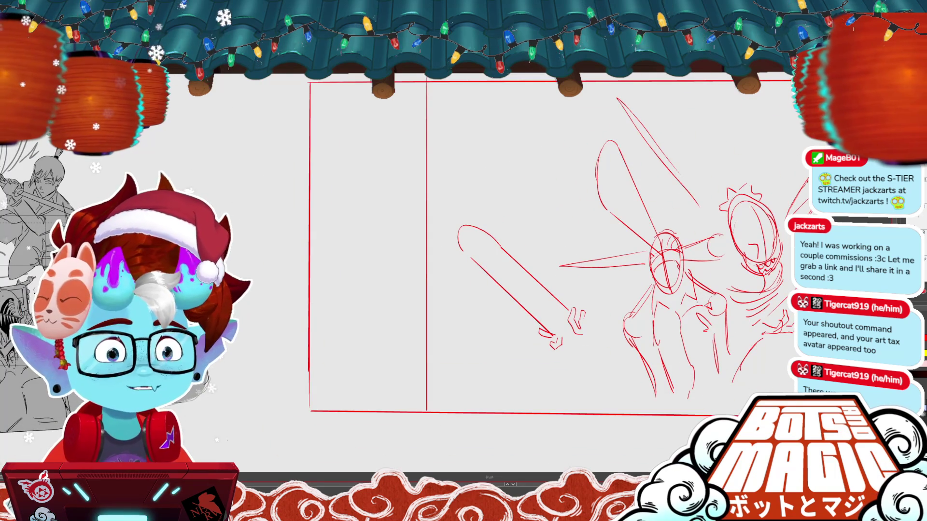
{"action": "left_click_drag", "start_coordinate": [531, 241], "coordinate": [700, 235]}
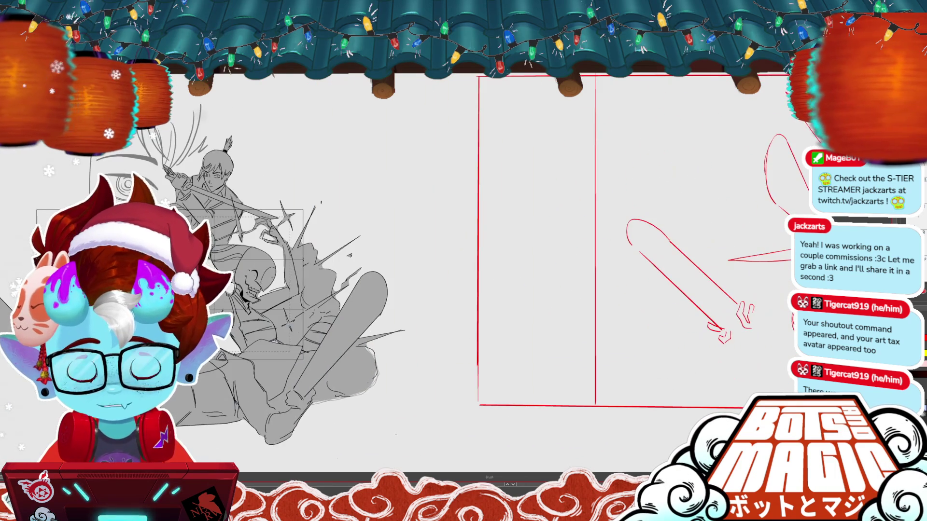
{"action": "mouse_move", "coordinate": [435, 260]}
{"action": "left_mouse_down"}
{"action": "mouse_move", "coordinate": [591, 230]}
{"action": "mouse_move", "coordinate": [772, 217]}
{"action": "left_mouse_up"}
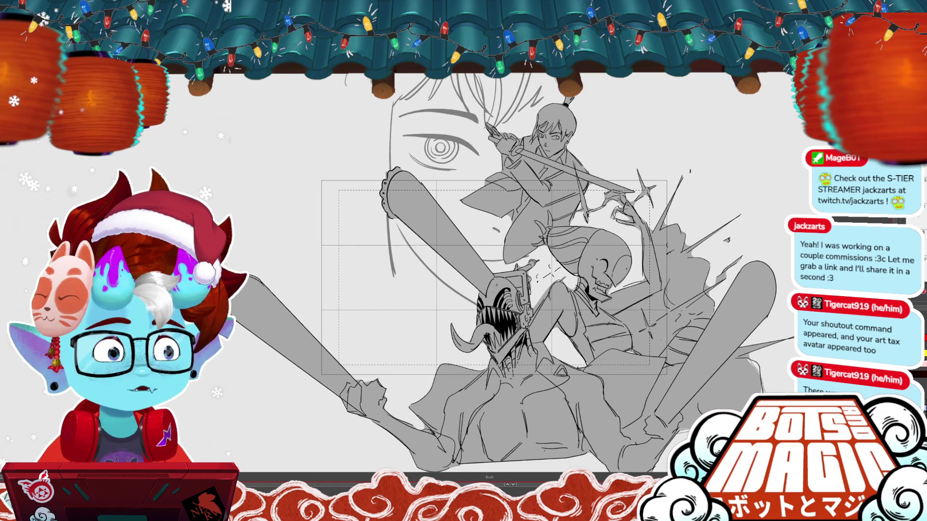
{"action": "left_click_drag", "start_coordinate": [628, 261], "coordinate": [172, 261]}
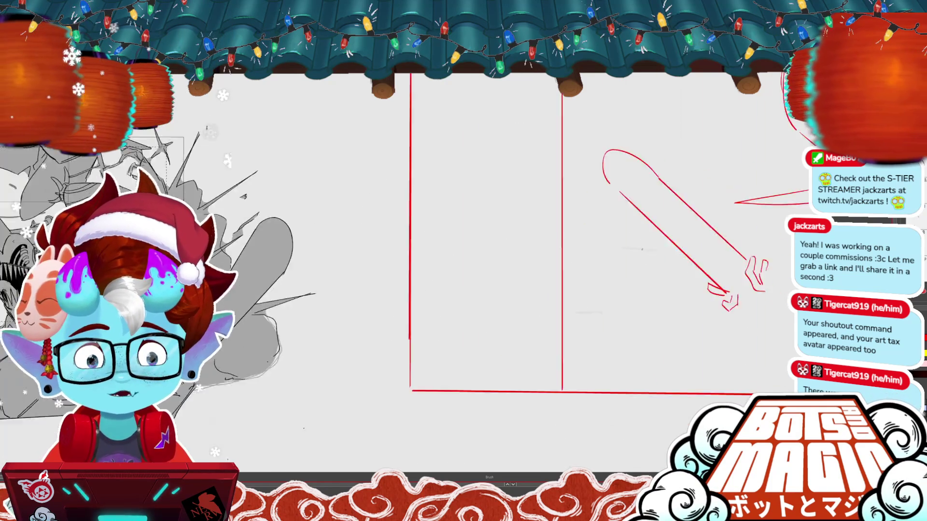
{"action": "scroll", "coordinate": [539, 224], "scroll_direction": "down", "scroll_amount": 3}
Sketch a raised arm above the right creature's head, then select that head's strokes
{"action": "left_click_drag", "start_coordinate": [539, 225], "coordinate": [446, 226]}
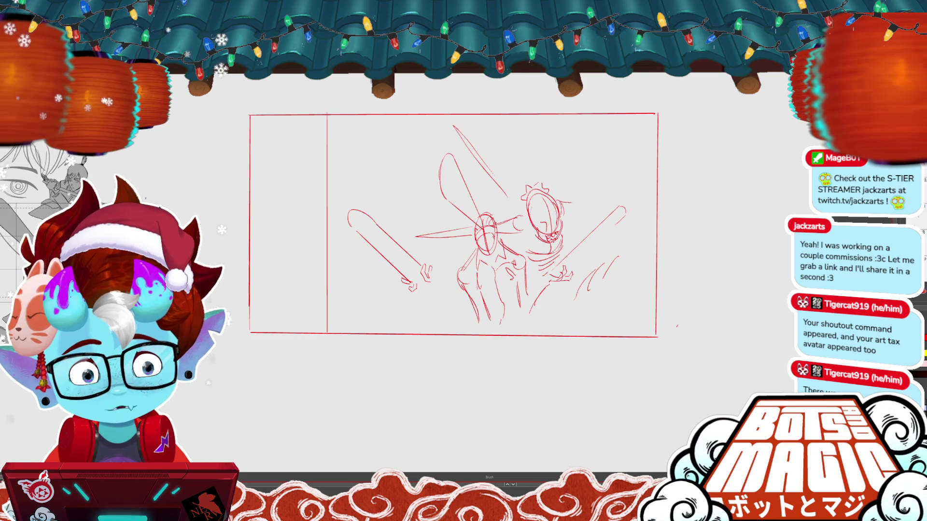
{"action": "mouse_move", "coordinate": [561, 184]}
{"action": "left_mouse_down"}
{"action": "mouse_move", "coordinate": [564, 217]}
{"action": "mouse_move", "coordinate": [575, 137]}
{"action": "left_mouse_up"}
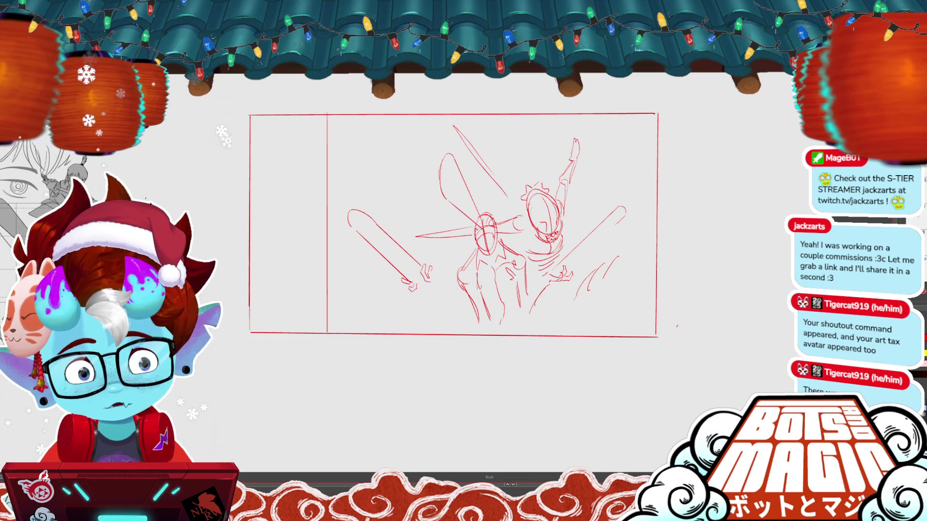
{"action": "left_click_drag", "start_coordinate": [482, 241], "coordinate": [526, 236]}
{"action": "scroll", "coordinate": [497, 219], "scroll_direction": "up", "scroll_amount": 3}
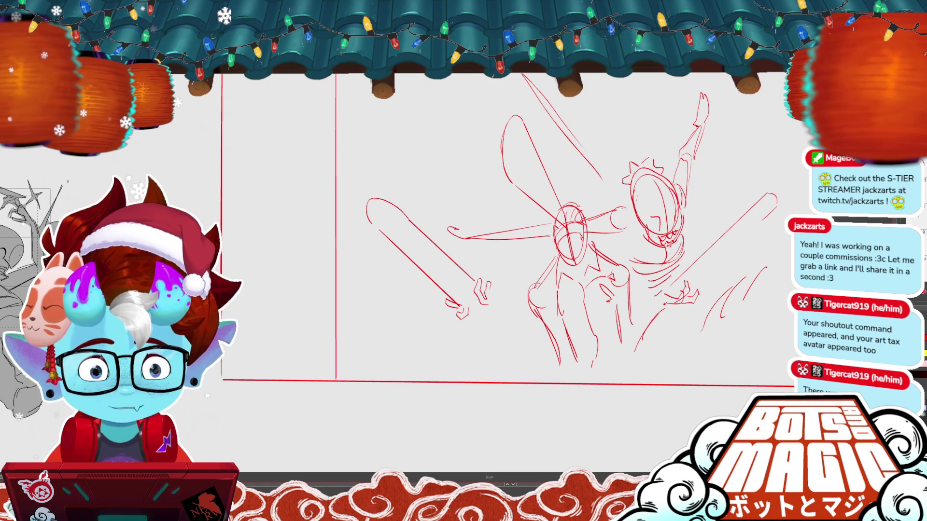
{"action": "scroll", "coordinate": [497, 220], "scroll_direction": "up", "scroll_amount": 1}
{"action": "scroll", "coordinate": [511, 240], "scroll_direction": "down", "scroll_amount": 3}
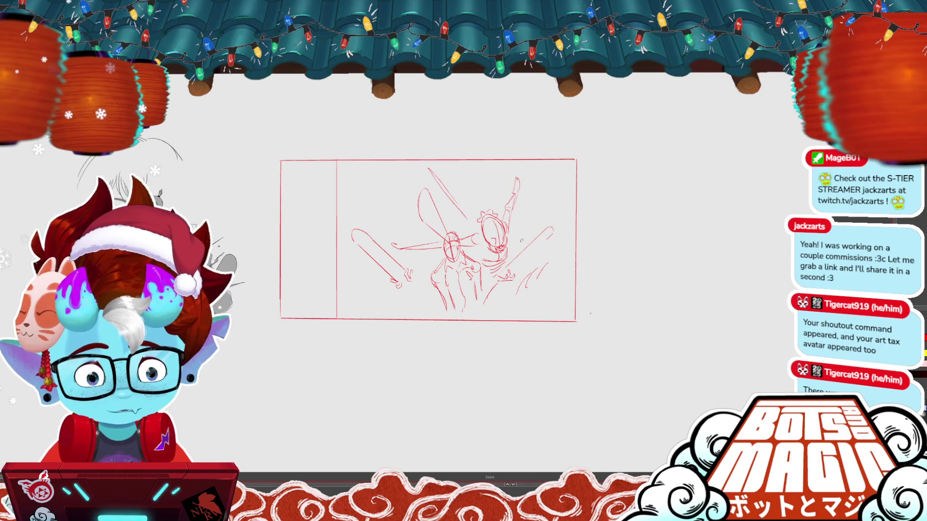
{"action": "left_click_drag", "start_coordinate": [471, 207], "coordinate": [509, 254]}
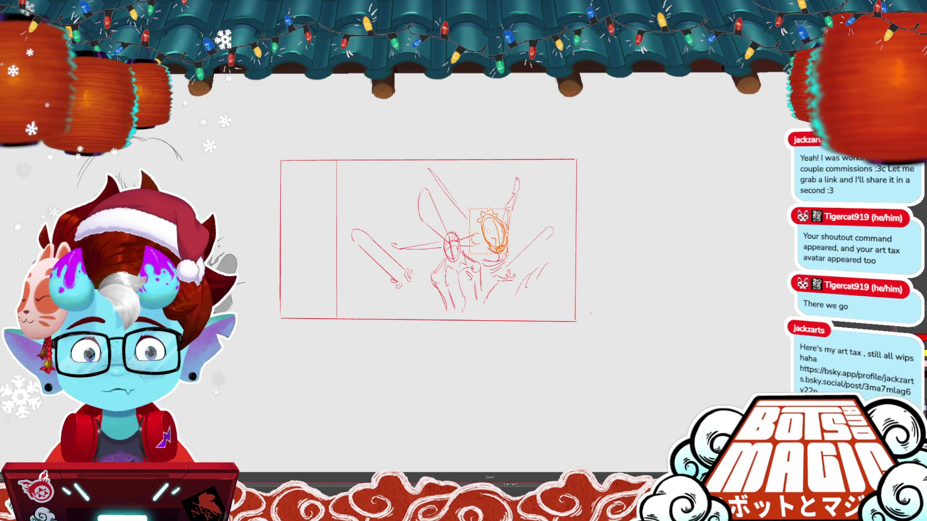
Maximize the browser on the shared Bluesky post and view its second artwork full-size
{"action": "key", "text": "alt+Tab"}
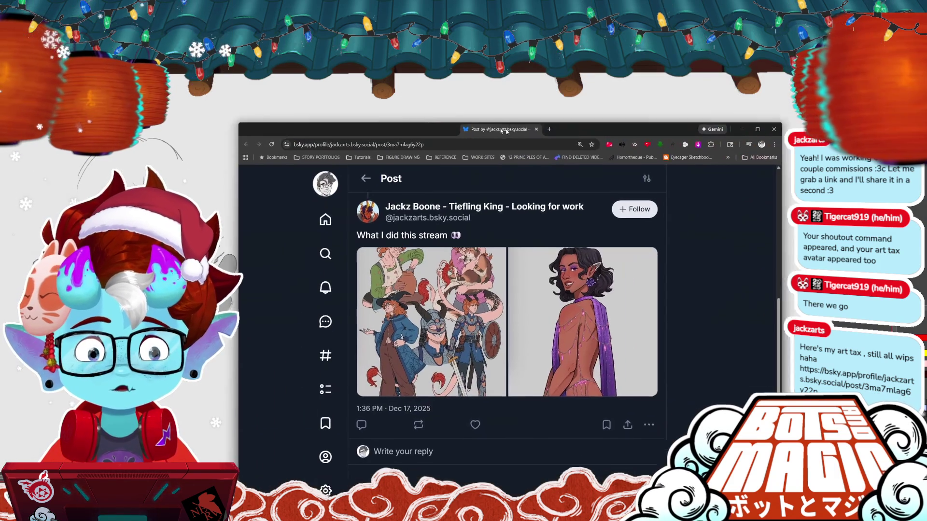
{"action": "left_click", "coordinate": [725, 124]}
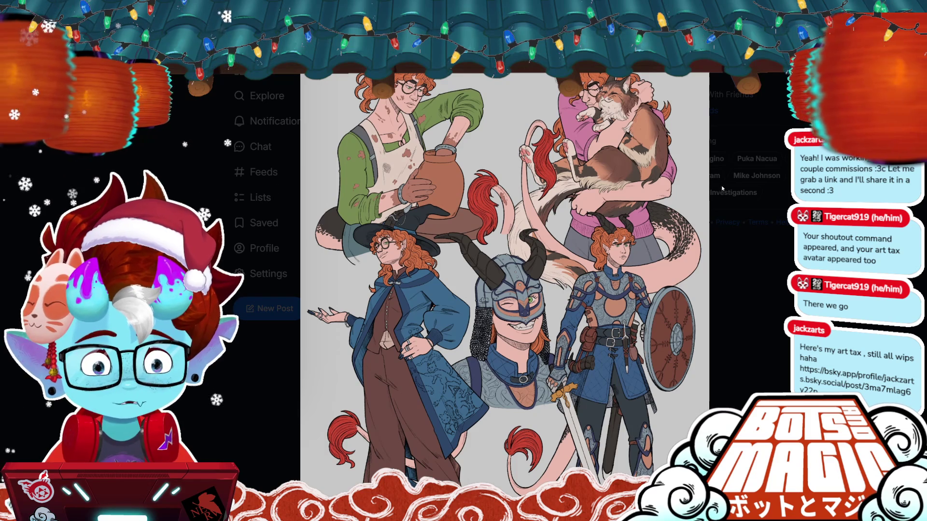
{"action": "key", "text": "Right"}
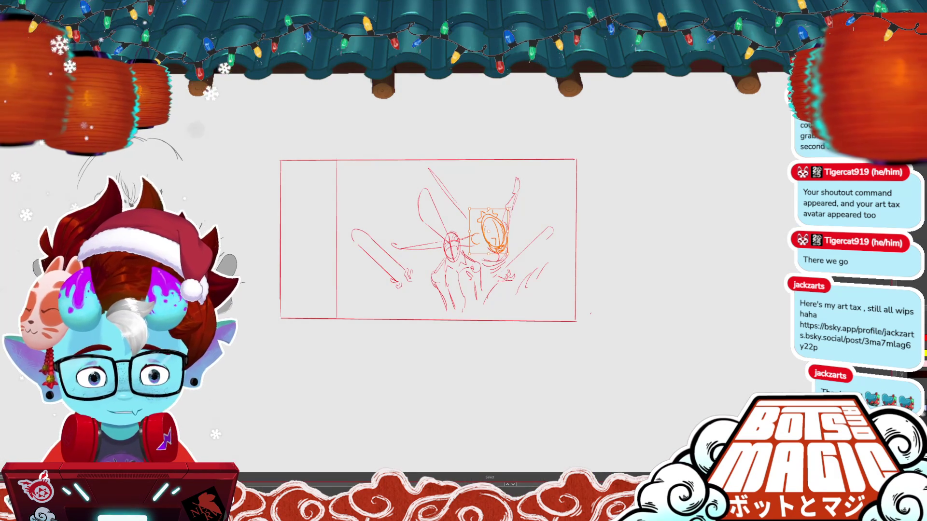
Zoom in and tilt the lower-middle strokes up and right using a freehand selection
{"action": "key", "text": "ctrl+d"}
{"action": "key", "text": "ctrl+plus"}
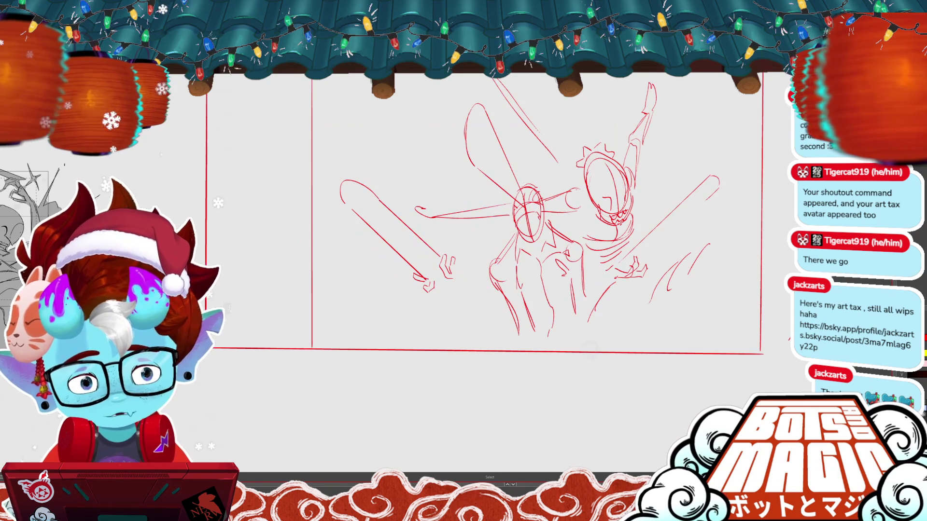
{"action": "key", "text": "b"}
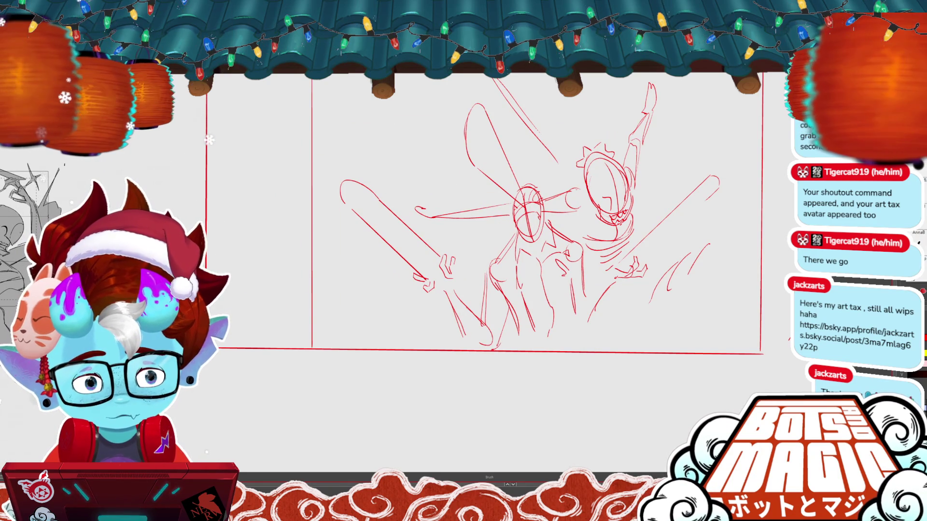
{"action": "key", "text": "l"}
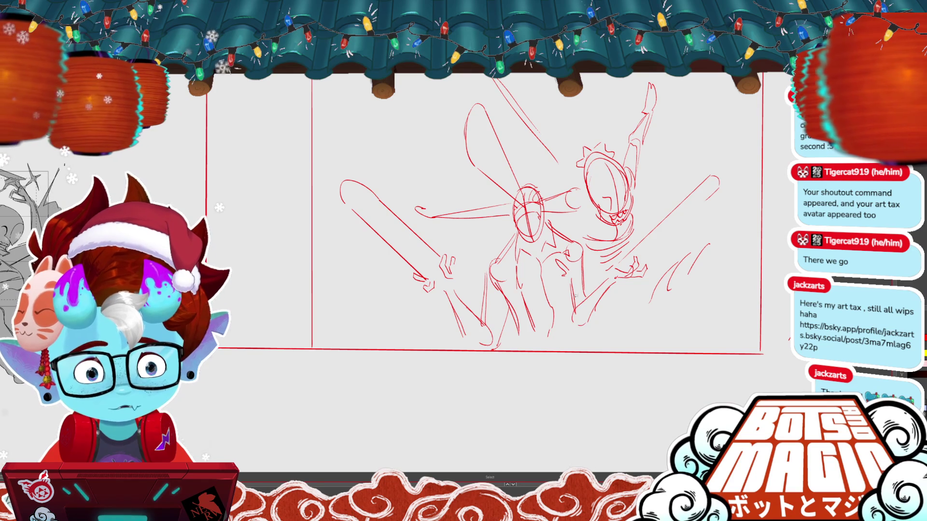
{"action": "mouse_move", "coordinate": [575, 297]}
{"action": "left_mouse_down"}
{"action": "mouse_move", "coordinate": [606, 308]}
{"action": "mouse_move", "coordinate": [599, 292]}
{"action": "mouse_move", "coordinate": [611, 270]}
{"action": "mouse_move", "coordinate": [604, 285]}
{"action": "left_mouse_up"}
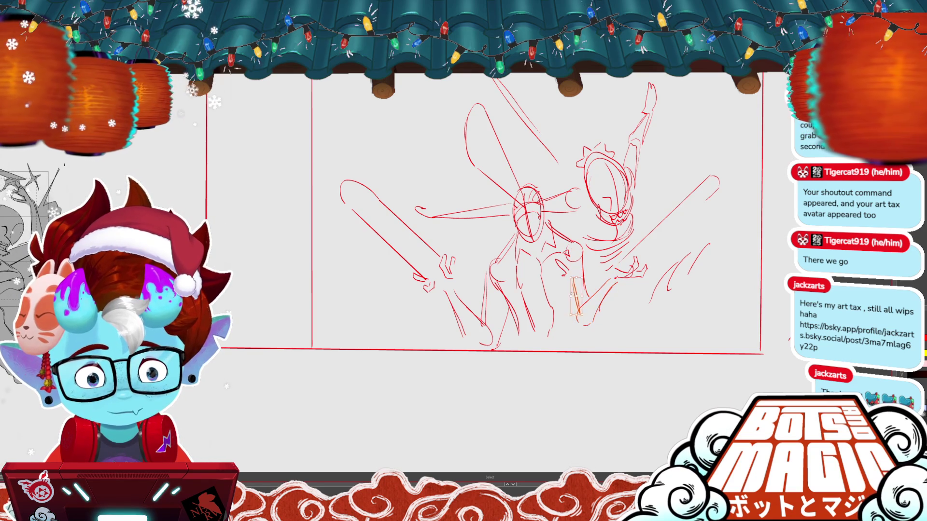
{"action": "key", "text": "b"}
{"action": "left_click_drag", "start_coordinate": [483, 218], "coordinate": [424, 307]}
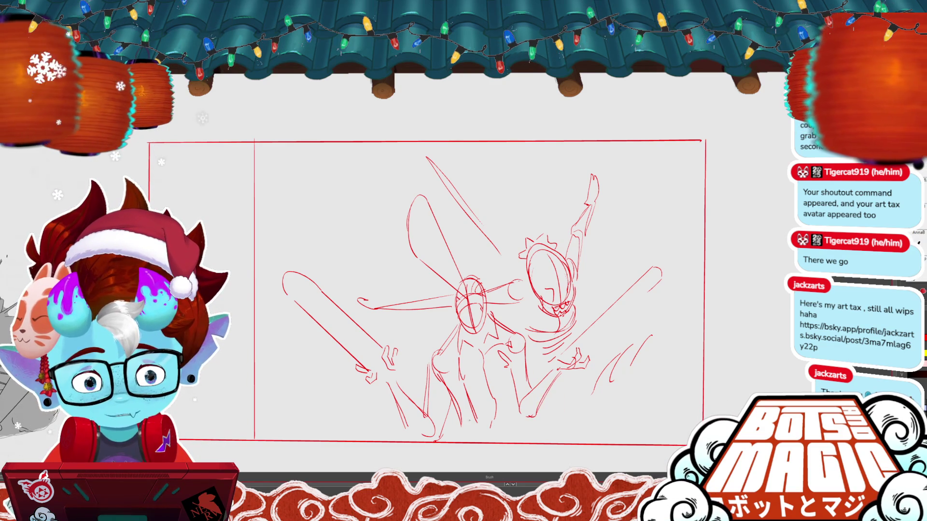
Delete the old leg lines and redraw the central figure's legs
{"action": "key", "text": "m"}
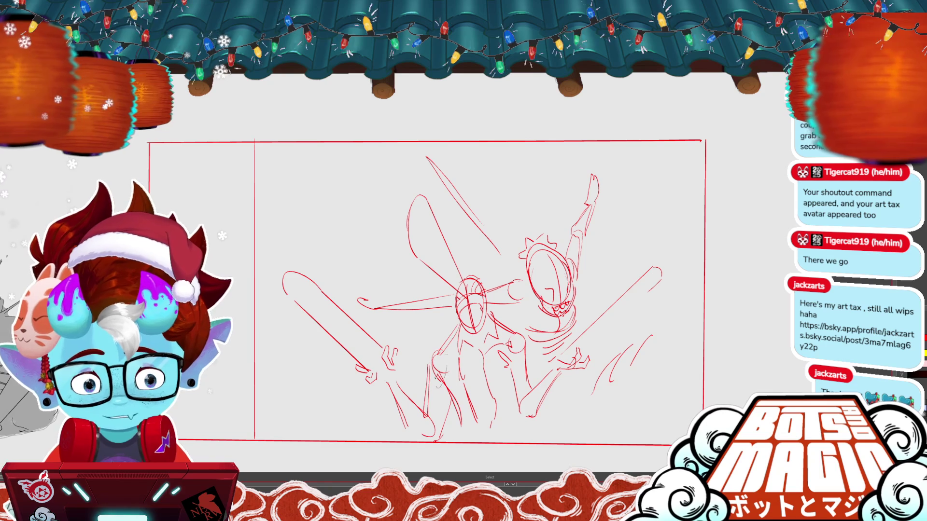
{"action": "key", "text": "Delete"}
{"action": "key", "text": "Delete"}
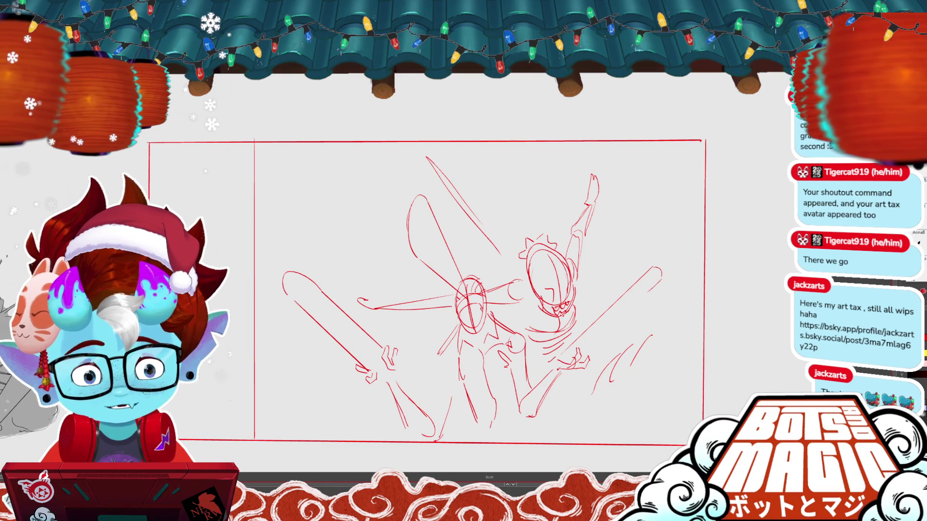
{"action": "key", "text": "b"}
{"action": "left_click_drag", "start_coordinate": [441, 352], "coordinate": [433, 411]}
{"action": "left_click_drag", "start_coordinate": [429, 378], "coordinate": [433, 412]}
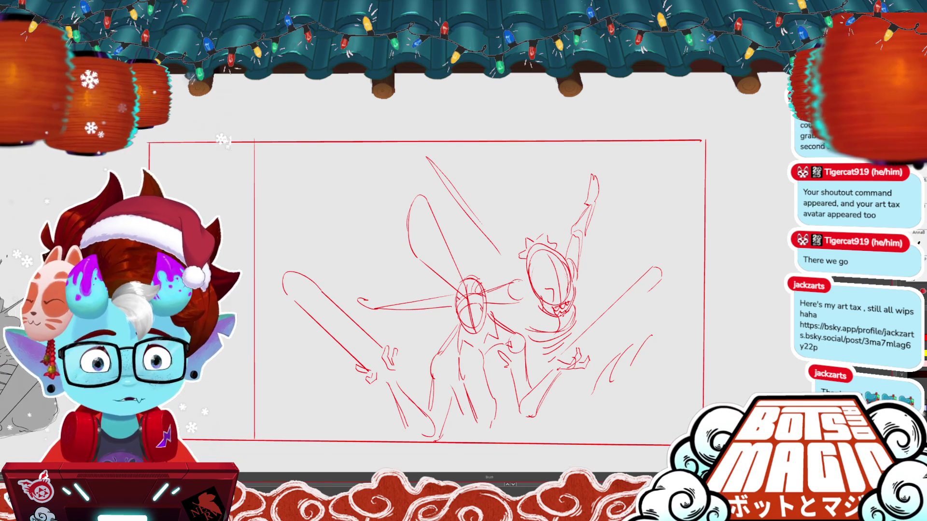
{"action": "scroll", "coordinate": [425, 289], "scroll_direction": "down", "scroll_amount": 2}
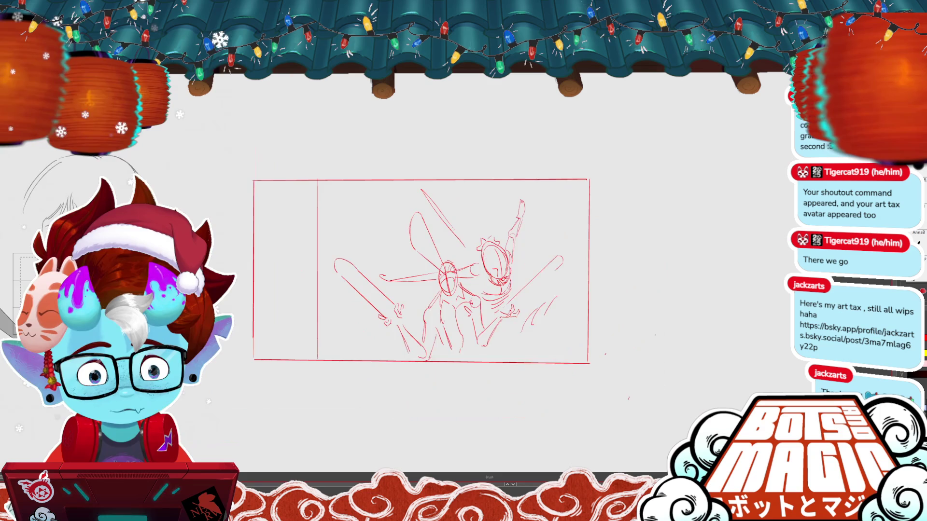
{"action": "scroll", "coordinate": [424, 290], "scroll_direction": "up", "scroll_amount": 1}
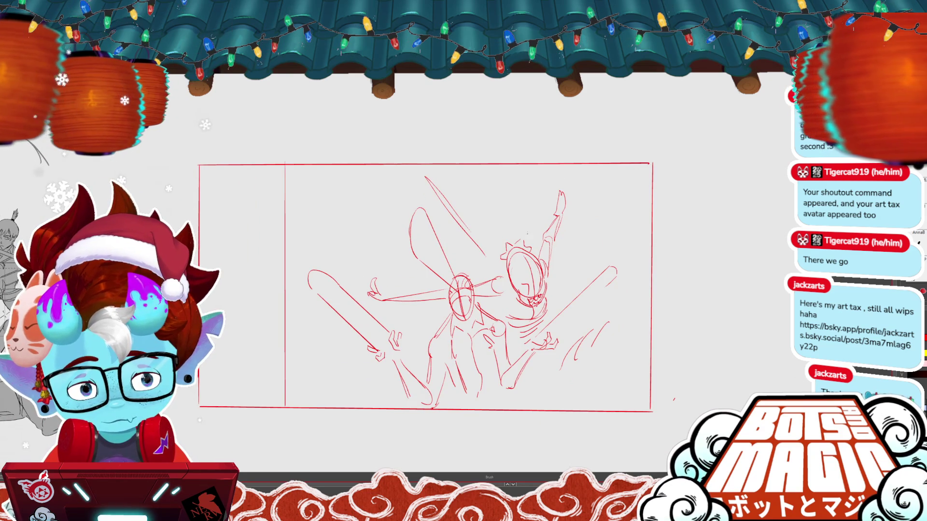
{"action": "scroll", "coordinate": [425, 287], "scroll_direction": "left", "scroll_amount": 3}
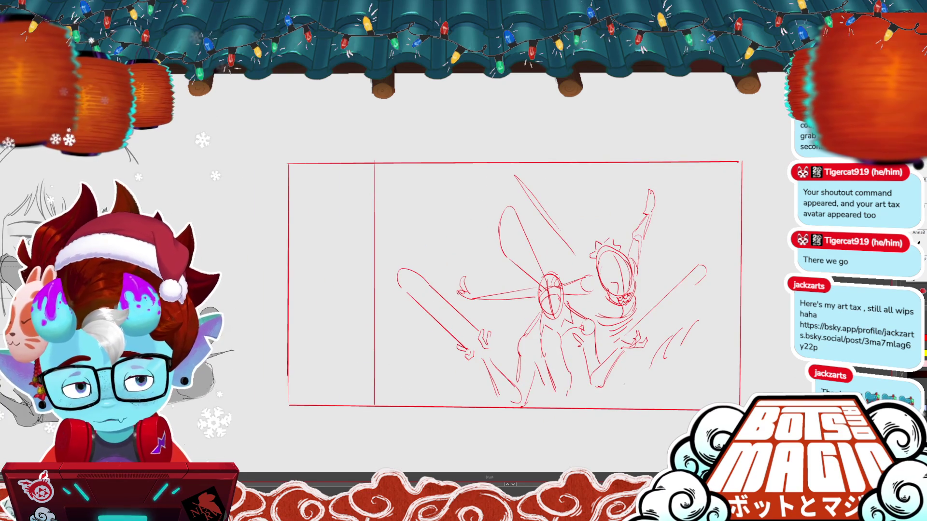
{"action": "scroll", "coordinate": [483, 287], "scroll_direction": "left", "scroll_amount": 1}
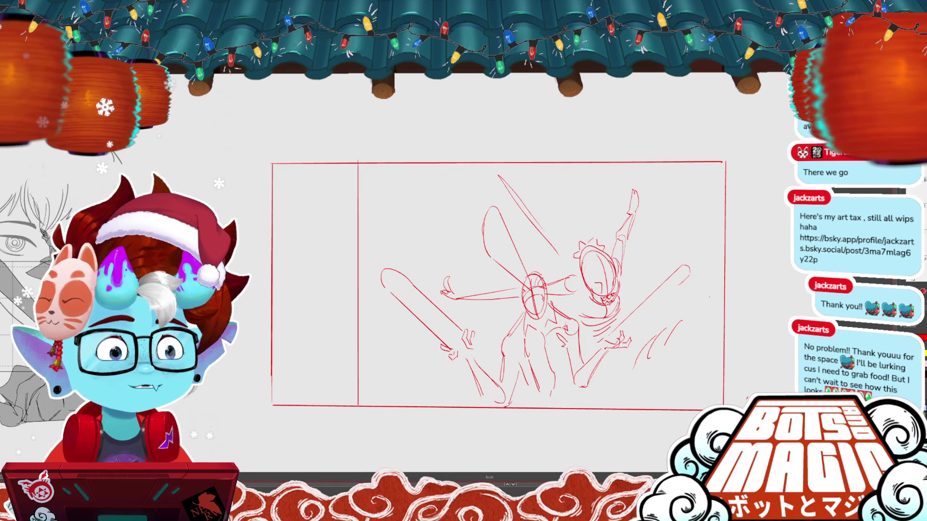
{"action": "scroll", "coordinate": [526, 282], "scroll_direction": "down", "scroll_amount": 2}
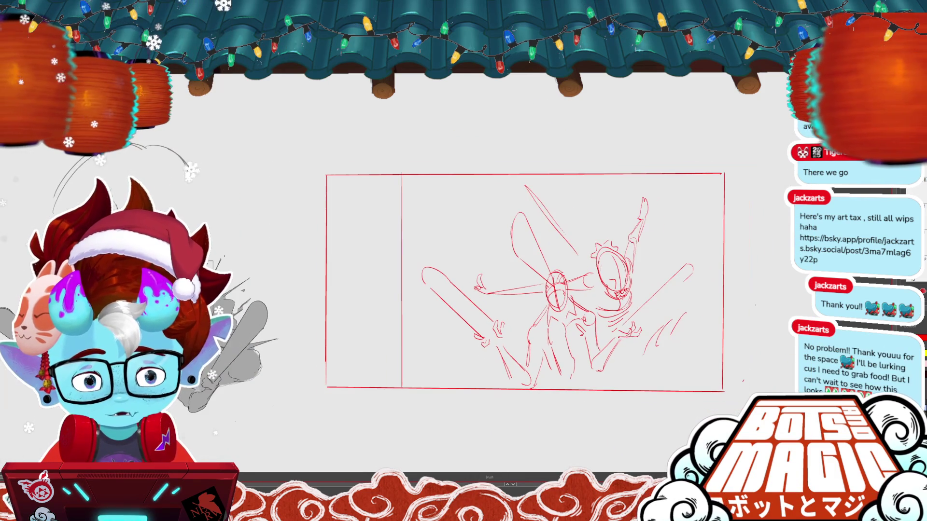
Select the red sketch's frame and raise the top edge of the panel border
{"action": "mouse_move", "coordinate": [420, 147]}
{"action": "left_mouse_down"}
{"action": "mouse_move", "coordinate": [413, 115]}
{"action": "mouse_move", "coordinate": [731, 191]}
{"action": "mouse_move", "coordinate": [376, 158]}
{"action": "left_mouse_up"}
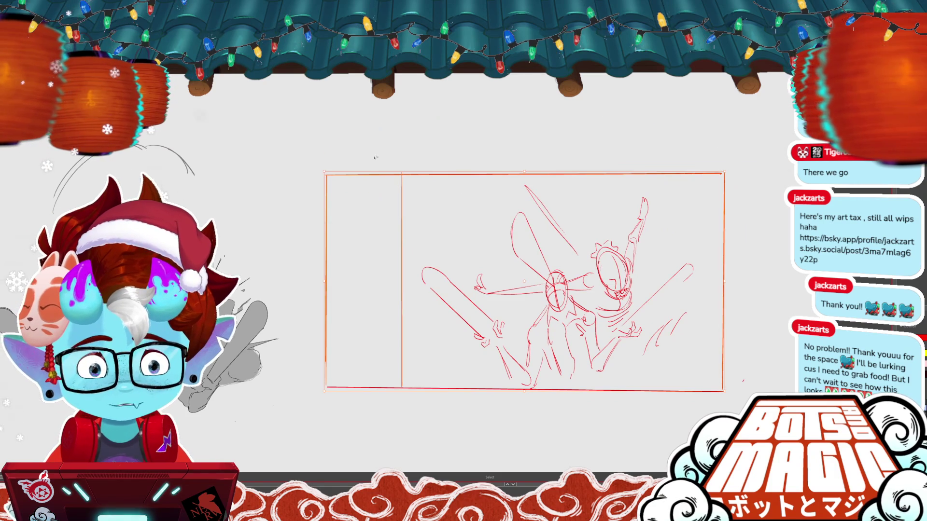
{"action": "mouse_move", "coordinate": [454, 146]}
{"action": "left_mouse_down"}
{"action": "mouse_move", "coordinate": [414, 222]}
{"action": "mouse_move", "coordinate": [440, 345]}
{"action": "mouse_move", "coordinate": [415, 171]}
{"action": "left_mouse_up"}
{"action": "key", "text": "m"}
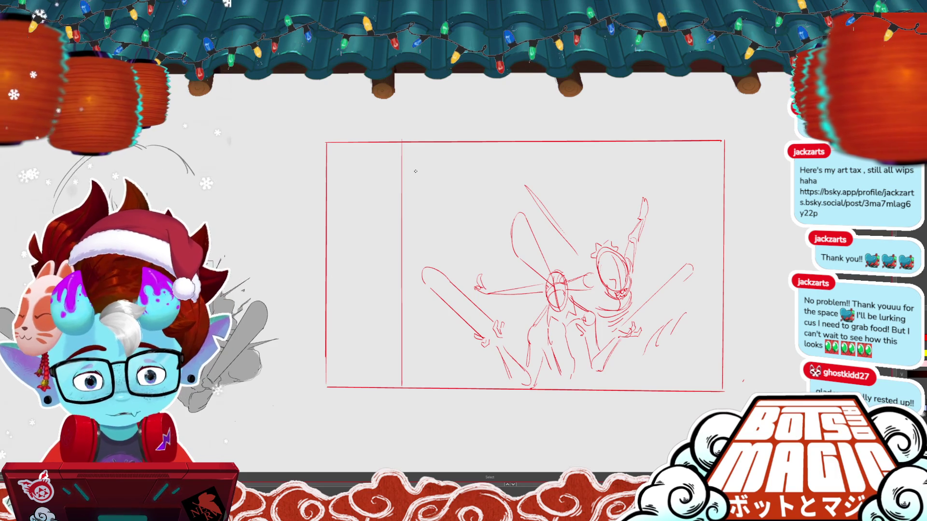
{"action": "scroll", "coordinate": [596, 258], "scroll_direction": "up", "scroll_amount": 2}
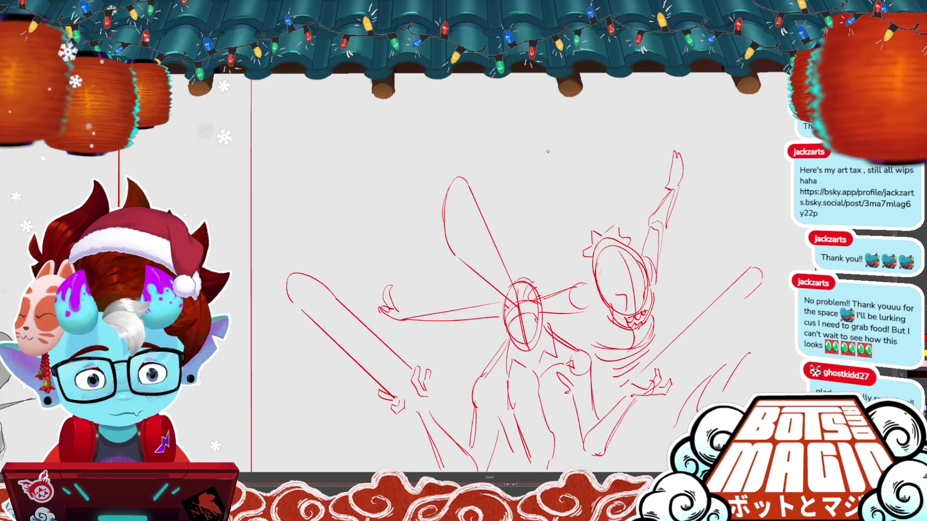
{"action": "key", "text": "b"}
{"action": "scroll", "coordinate": [526, 235], "scroll_direction": "down", "scroll_amount": 3}
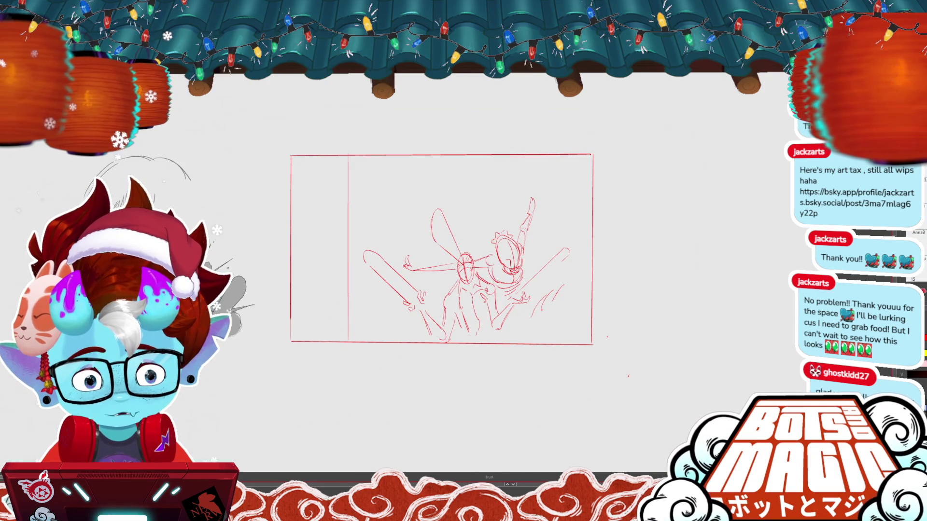
Fit the whole panel in view and undo the hooked upper-right stroke and the long left-bat stroke
{"action": "key", "text": "v"}
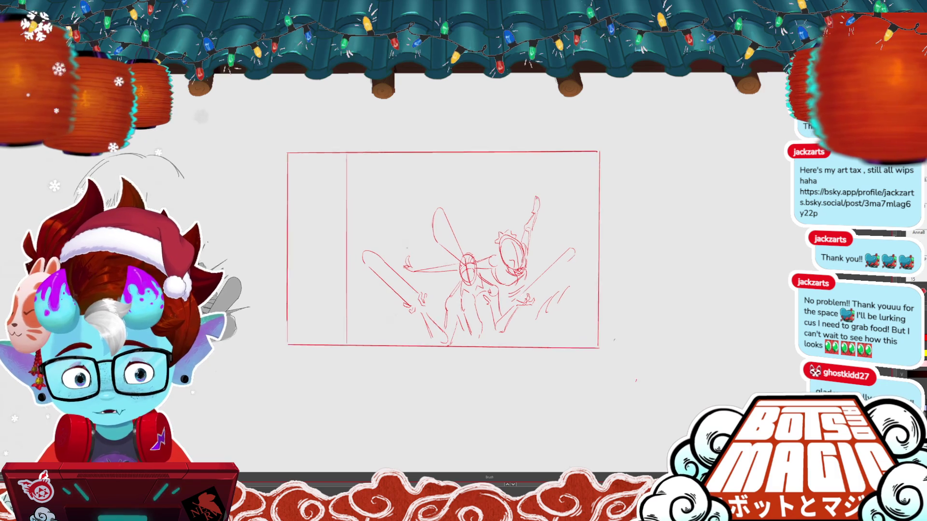
{"action": "scroll", "coordinate": [23, 232], "scroll_direction": "up", "scroll_amount": 3}
{"action": "scroll", "coordinate": [175, 250], "scroll_direction": "up", "scroll_amount": 3}
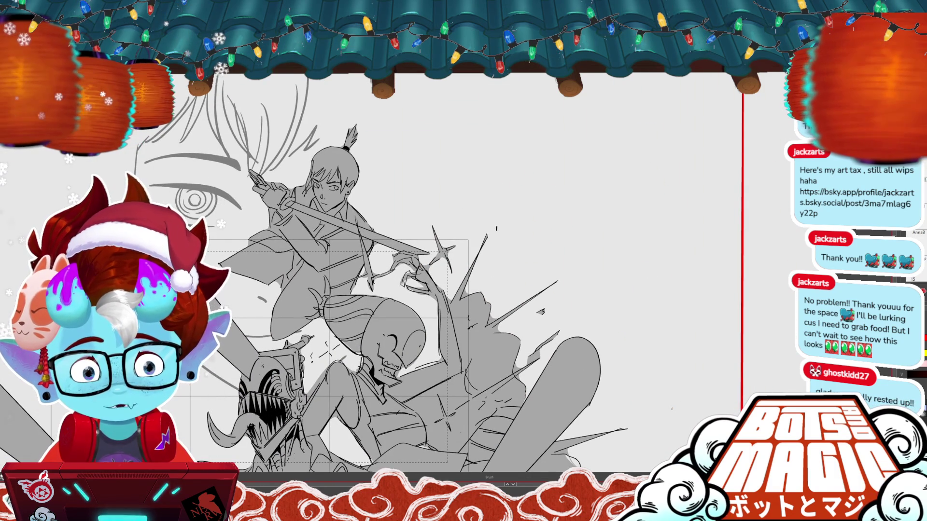
{"action": "scroll", "coordinate": [68, 137], "scroll_direction": "down", "scroll_amount": 3}
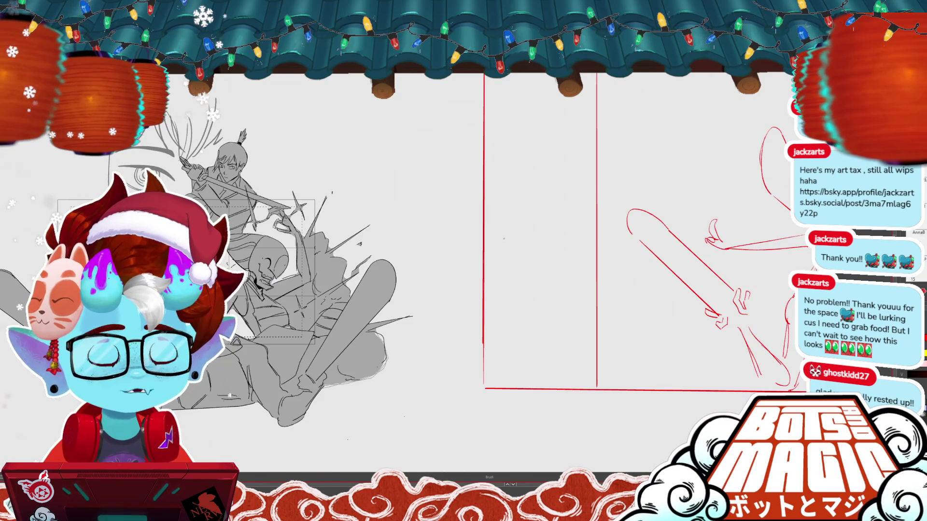
{"action": "scroll", "coordinate": [463, 242], "scroll_direction": "right", "scroll_amount": 5}
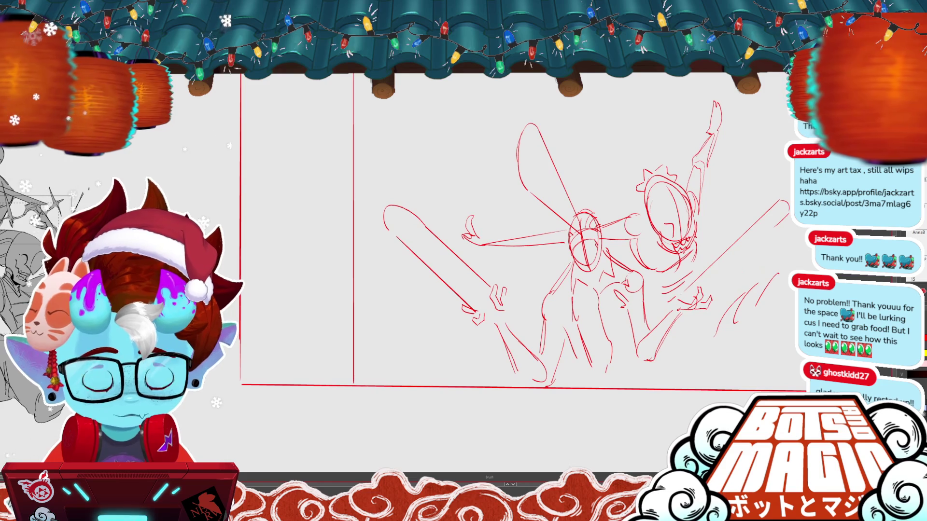
{"action": "scroll", "coordinate": [631, 169], "scroll_direction": "up", "scroll_amount": 2}
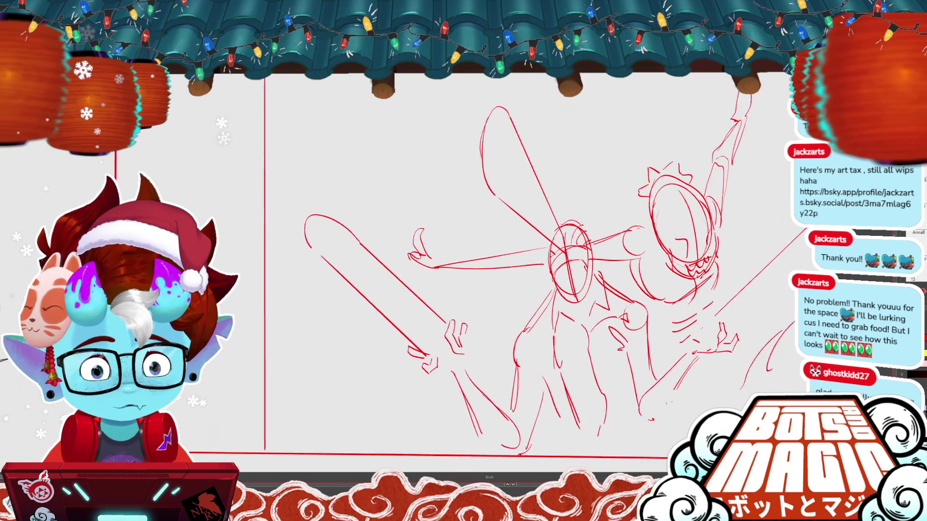
{"action": "key", "text": "ctrl+0"}
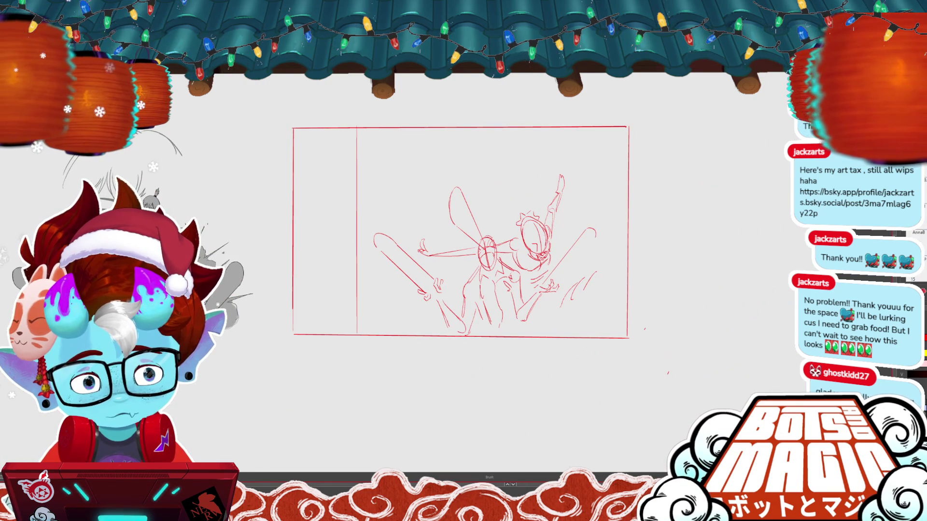
{"action": "key", "text": "ctrl+z"}
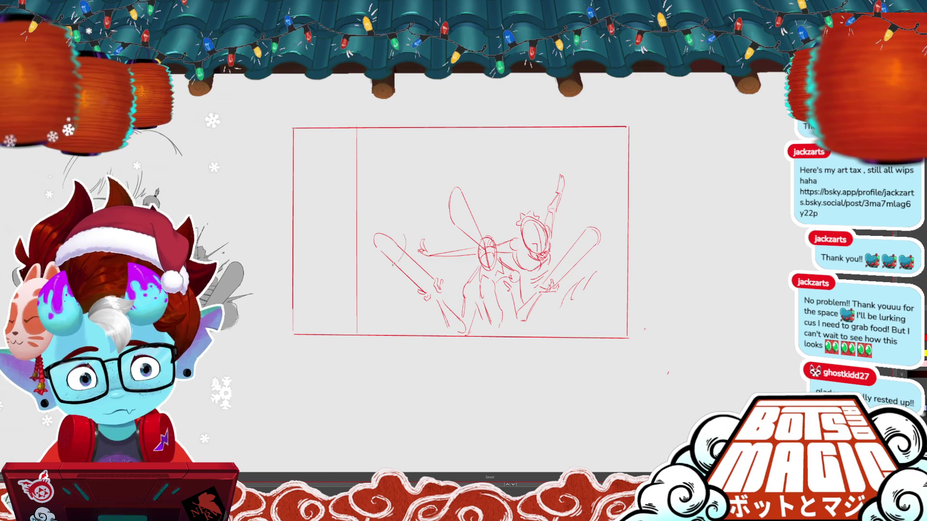
{"action": "key", "text": "ctrl+z"}
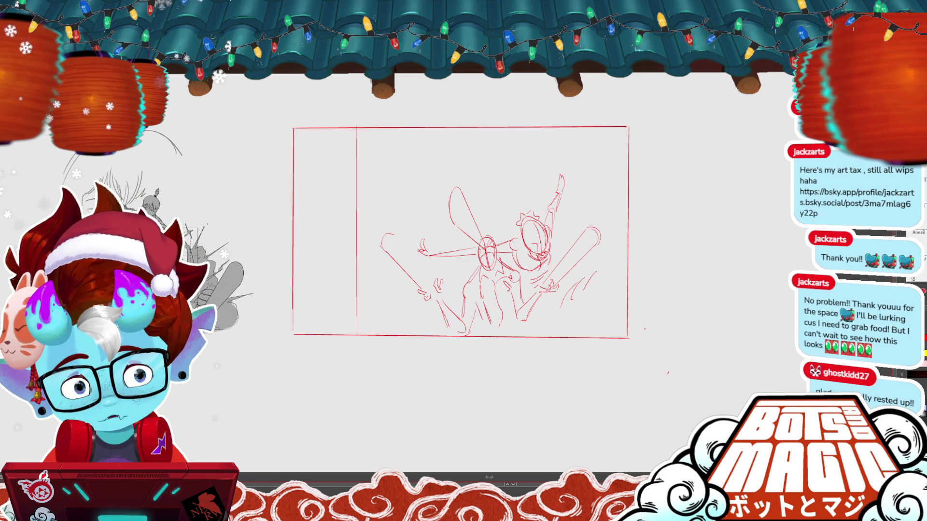
Redraw the left bat's outline and sketch a long curve from upper right to bottom
{"action": "left_click_drag", "start_coordinate": [405, 250], "coordinate": [433, 303]}
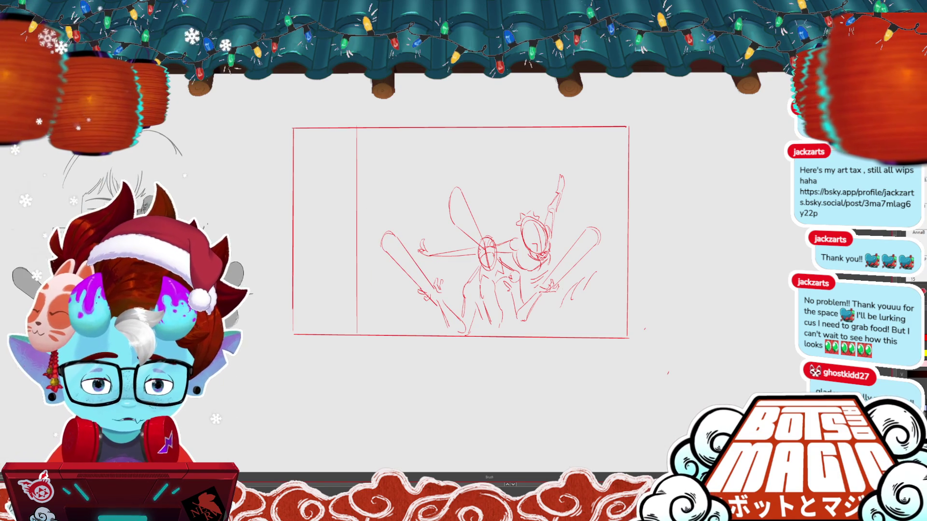
{"action": "scroll", "coordinate": [461, 234], "scroll_direction": "up", "scroll_amount": 1}
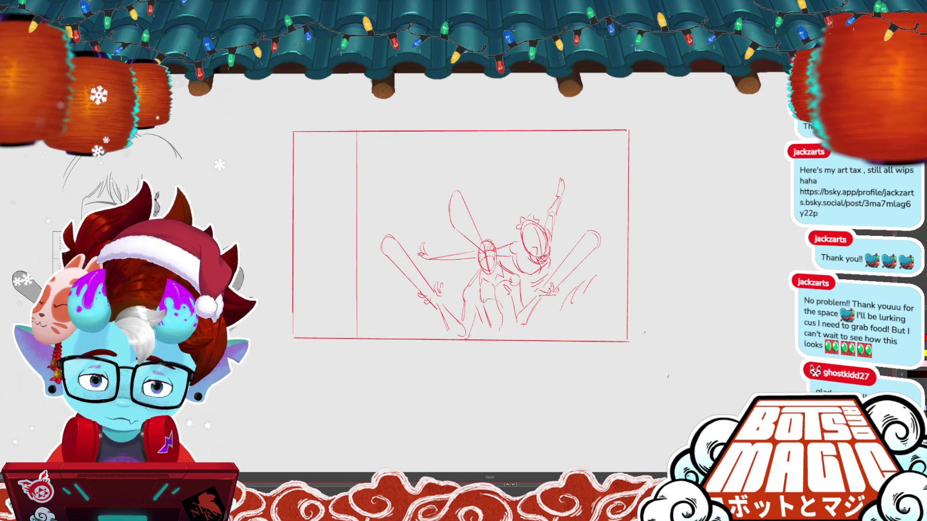
{"action": "key", "text": "b"}
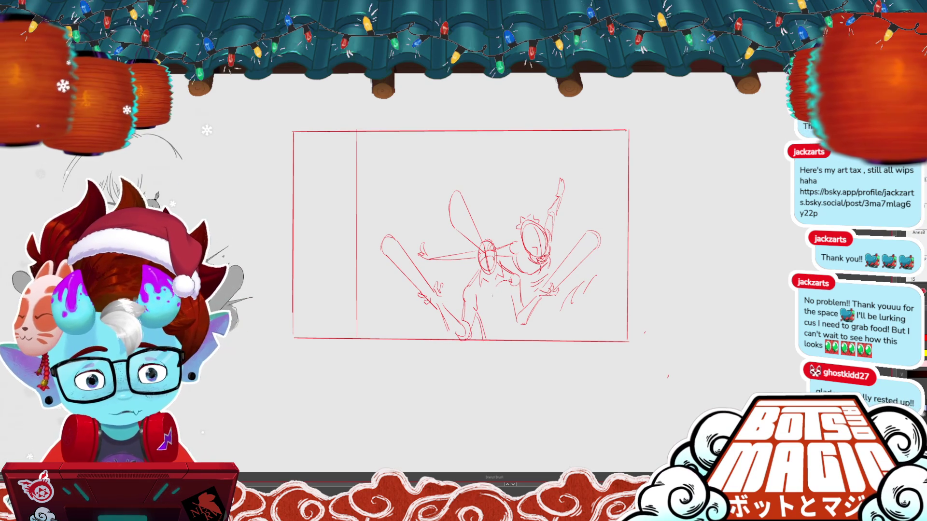
{"action": "mouse_move", "coordinate": [608, 215]}
{"action": "left_mouse_down"}
{"action": "mouse_move", "coordinate": [592, 290]}
{"action": "mouse_move", "coordinate": [443, 329]}
{"action": "mouse_move", "coordinate": [554, 167]}
{"action": "mouse_move", "coordinate": [442, 334]}
{"action": "left_mouse_up"}
Move the whole sketch slightly down and shift the upper figure up and left
{"action": "key", "text": "ctrl+t"}
{"action": "left_click_drag", "start_coordinate": [549, 230], "coordinate": [550, 241]}
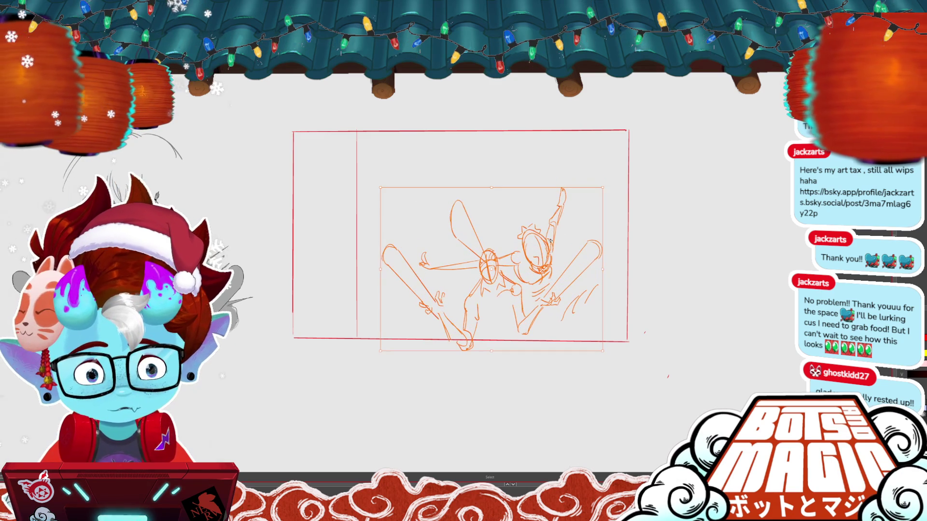
{"action": "key", "text": "Return"}
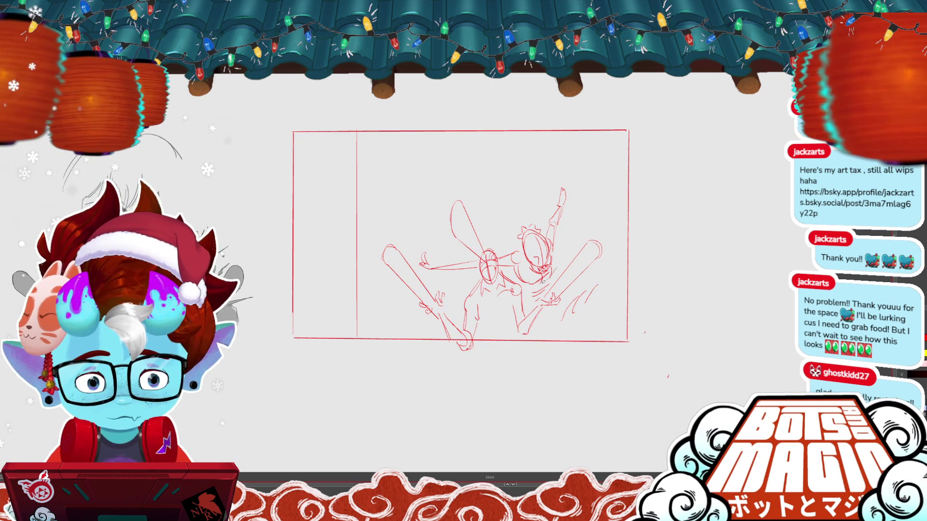
{"action": "mouse_move", "coordinate": [509, 262]}
{"action": "left_mouse_down"}
{"action": "mouse_move", "coordinate": [567, 184]}
{"action": "mouse_move", "coordinate": [488, 193]}
{"action": "mouse_move", "coordinate": [512, 290]}
{"action": "mouse_move", "coordinate": [539, 269]}
{"action": "left_mouse_up"}
{"action": "key", "text": "ctrl+t"}
{"action": "key", "text": "Return"}
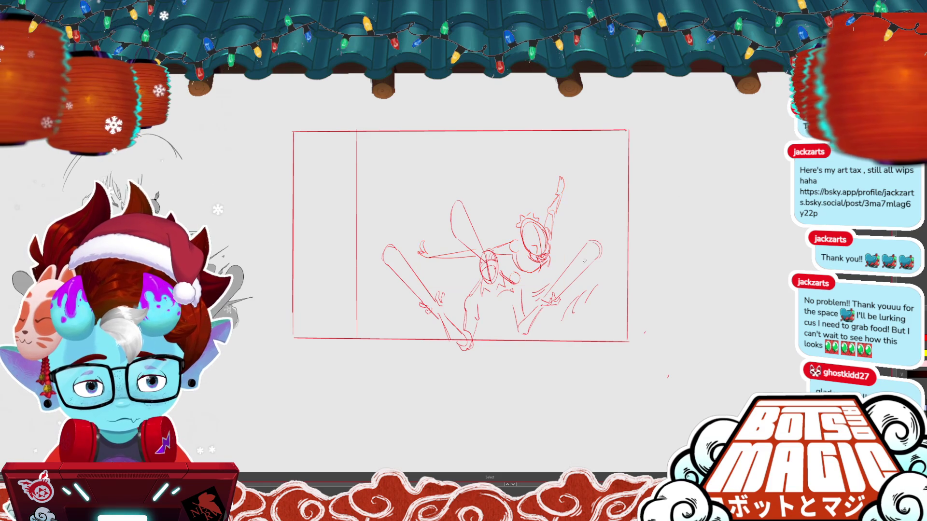
{"action": "key", "text": "b"}
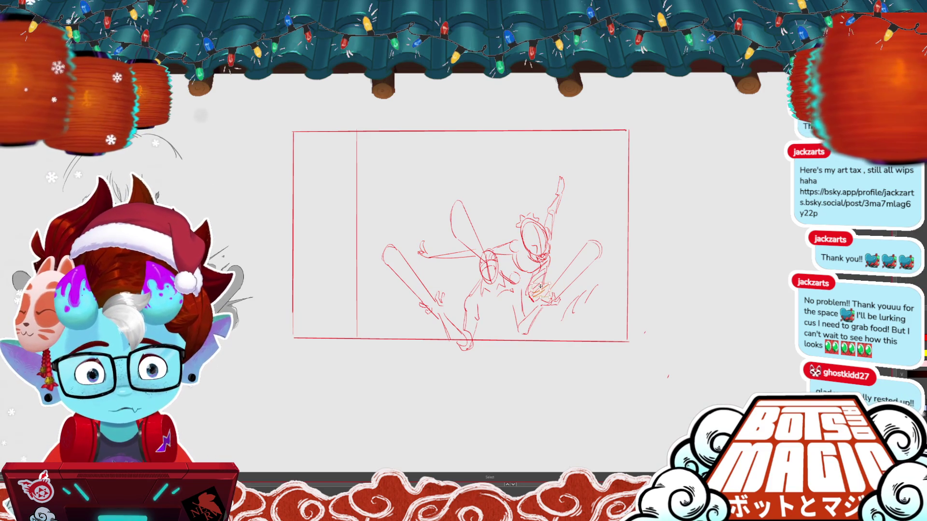
Add jagged strokes right of the lower-right figure with a different brush, then switch to the grey line art
{"action": "key", "text": "e"}
{"action": "mouse_move", "coordinate": [552, 316]}
{"action": "left_mouse_down"}
{"action": "mouse_move", "coordinate": [594, 297]}
{"action": "mouse_move", "coordinate": [602, 305]}
{"action": "mouse_move", "coordinate": [626, 282]}
{"action": "mouse_move", "coordinate": [626, 300]}
{"action": "left_mouse_up"}
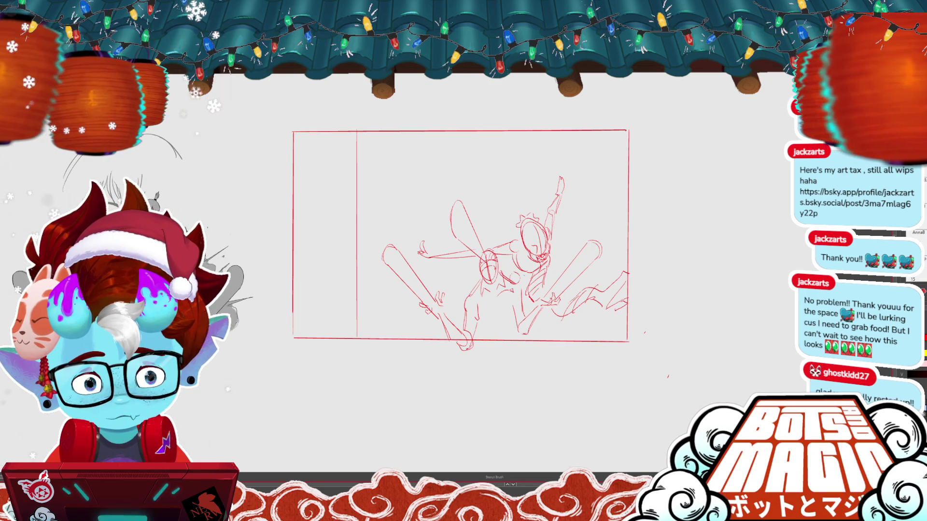
{"action": "key", "text": "b"}
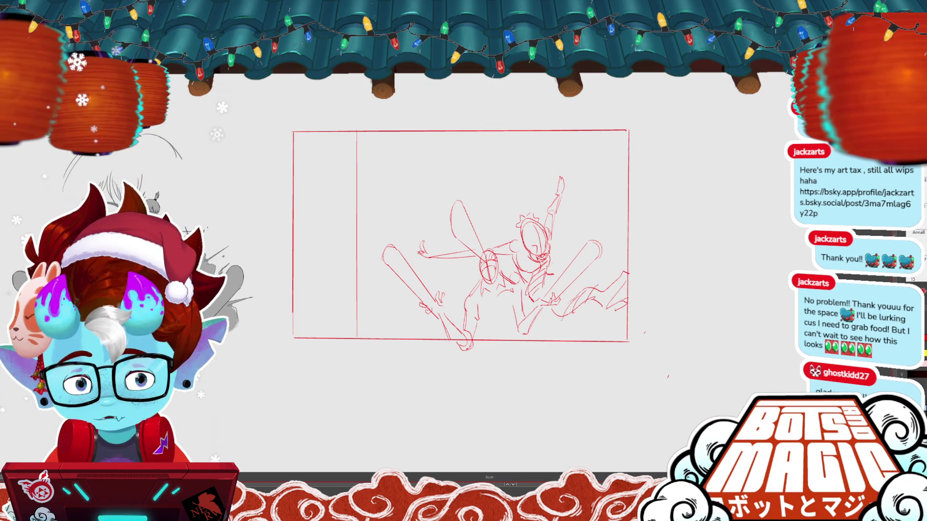
{"action": "key", "text": "ctrl+Tab"}
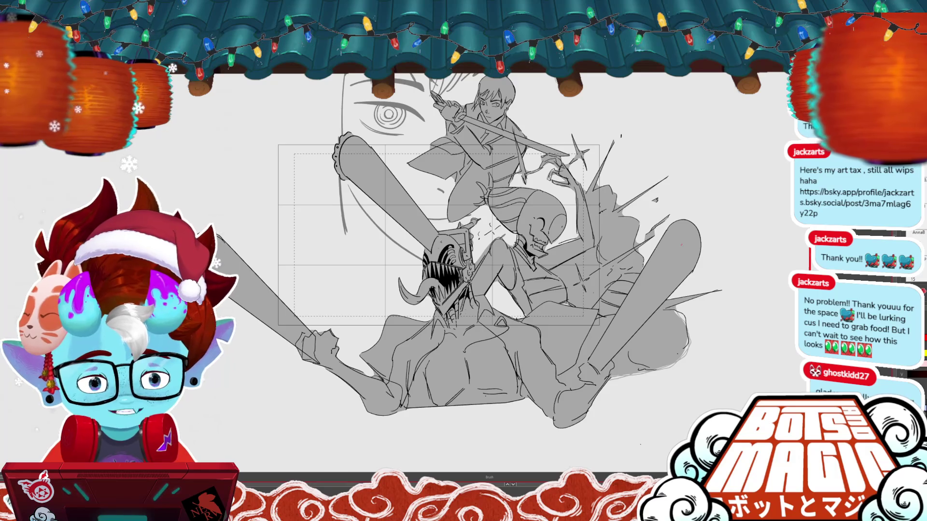
Pan from the grey line art over to the red rough sketch and zoom out
{"action": "scroll", "coordinate": [522, 202], "scroll_direction": "up", "scroll_amount": 2}
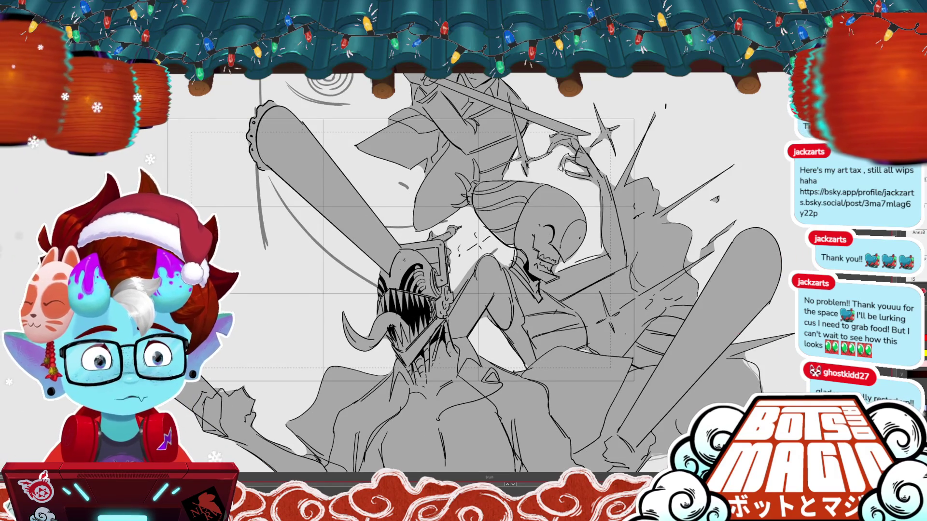
{"action": "left_click_drag", "start_coordinate": [675, 261], "coordinate": [49, 260]}
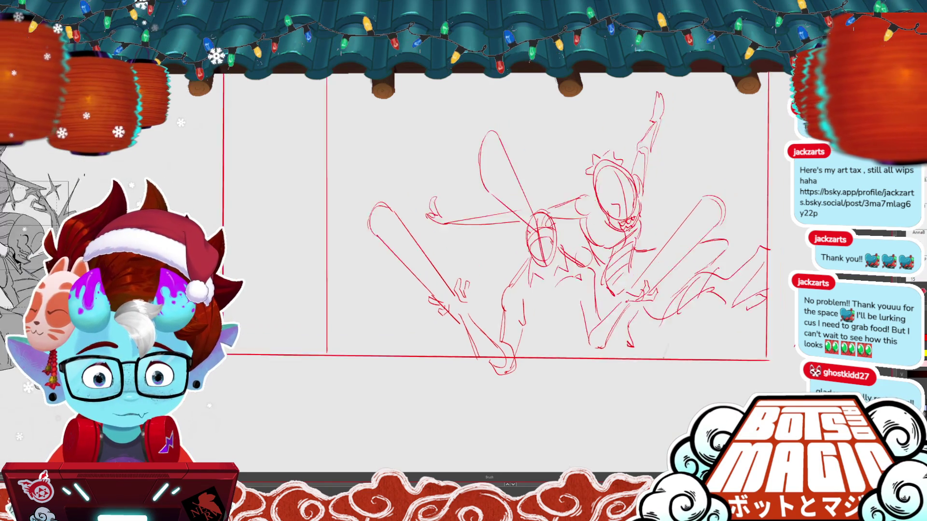
{"action": "scroll", "coordinate": [367, 382], "scroll_direction": "down", "scroll_amount": 3}
Select the right figure's strokes, delete and restore them, then select and commit the whole framed sketch
{"action": "key", "text": "alt+s"}
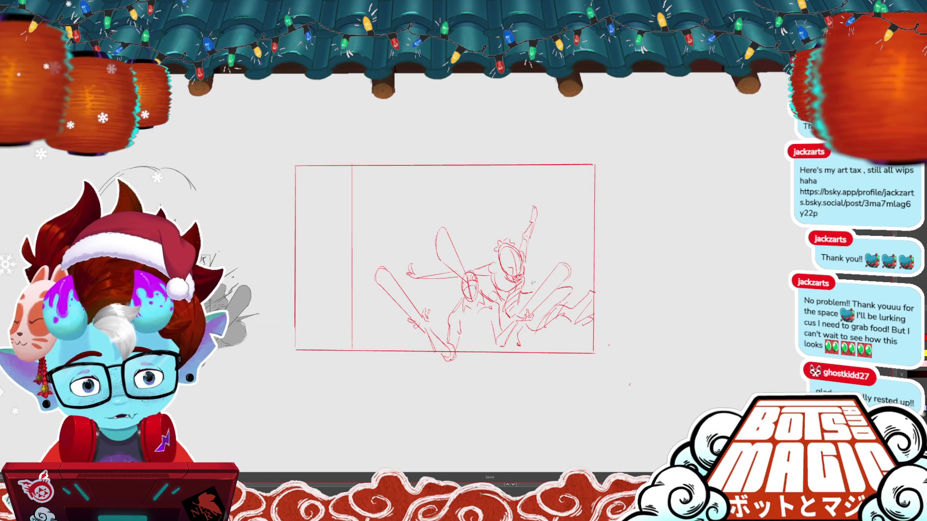
{"action": "mouse_move", "coordinate": [480, 195]}
{"action": "left_mouse_down"}
{"action": "mouse_move", "coordinate": [528, 272]}
{"action": "mouse_move", "coordinate": [603, 292]}
{"action": "mouse_move", "coordinate": [574, 283]}
{"action": "mouse_move", "coordinate": [545, 309]}
{"action": "mouse_move", "coordinate": [531, 344]}
{"action": "mouse_move", "coordinate": [599, 292]}
{"action": "mouse_move", "coordinate": [594, 275]}
{"action": "left_mouse_up"}
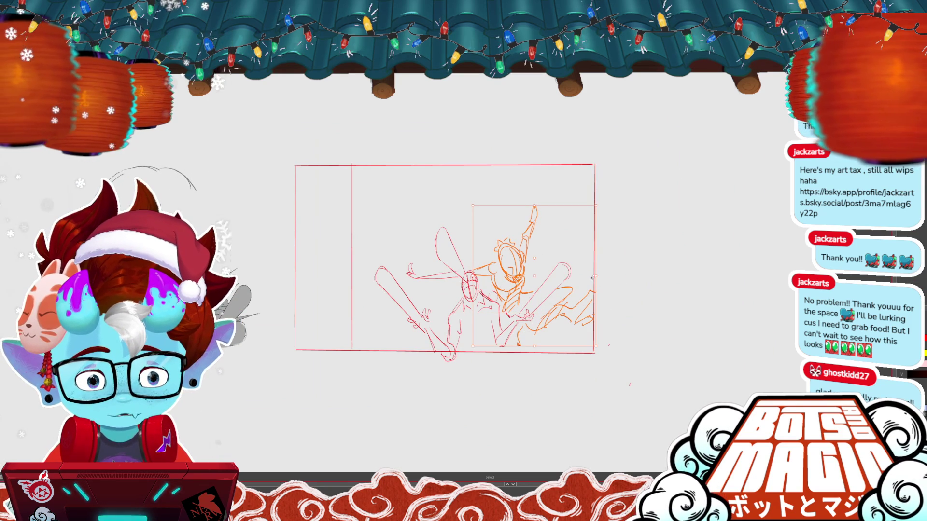
{"action": "left_click_drag", "start_coordinate": [430, 270], "coordinate": [415, 261]}
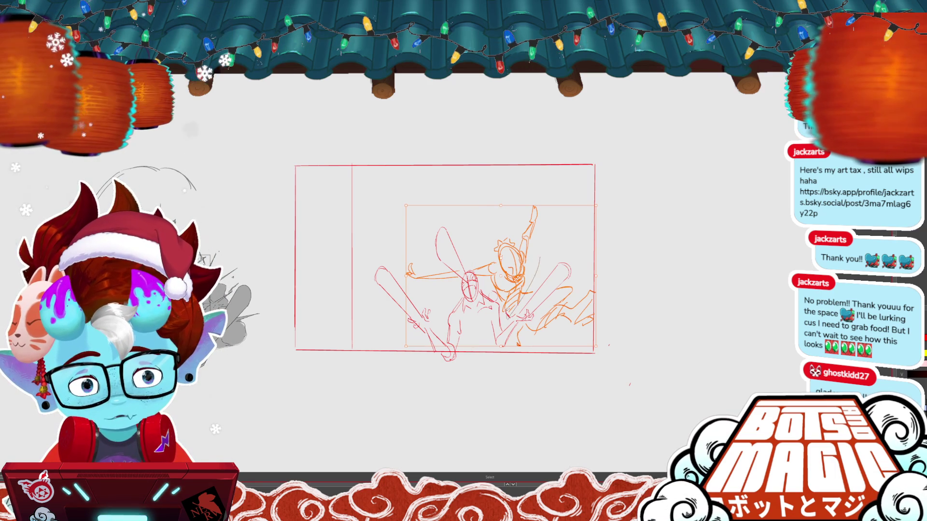
{"action": "key", "text": "Delete"}
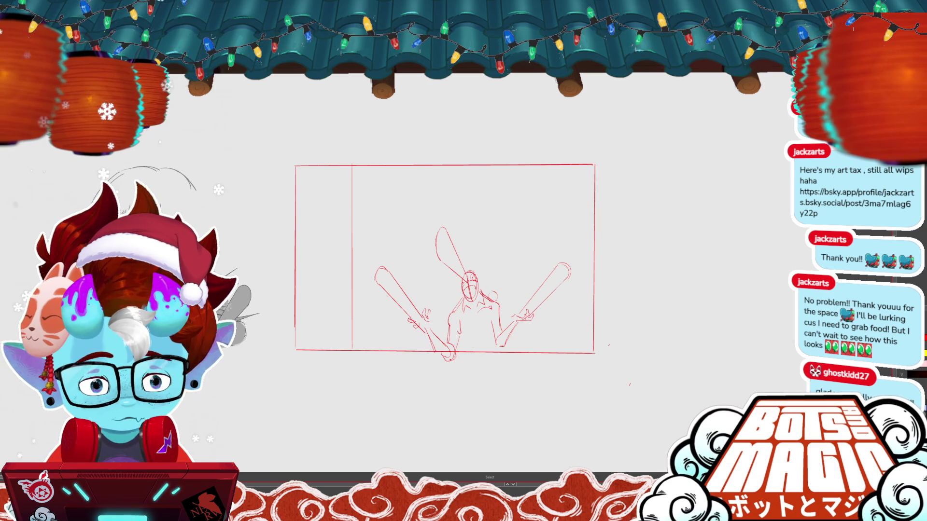
{"action": "key", "text": "ctrl+z"}
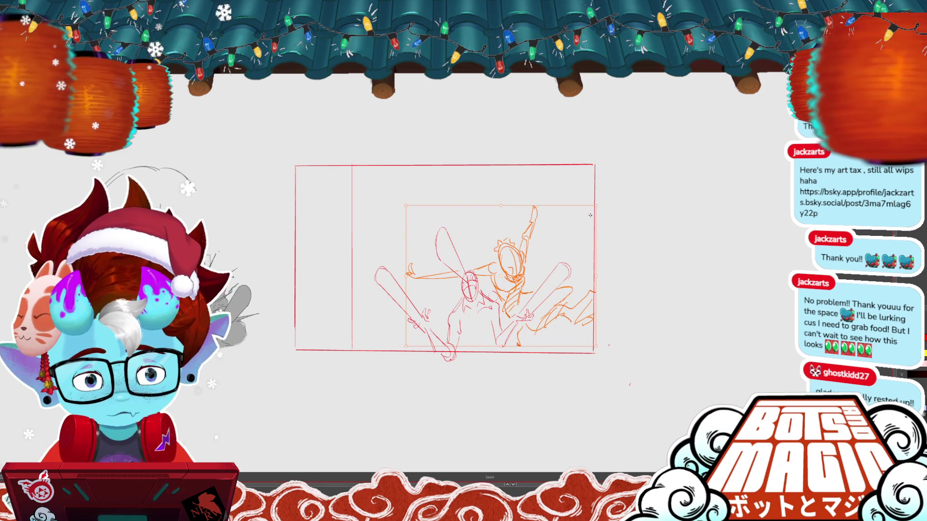
{"action": "mouse_move", "coordinate": [628, 181]}
{"action": "left_mouse_down"}
{"action": "mouse_move", "coordinate": [560, 173]}
{"action": "mouse_move", "coordinate": [348, 367]}
{"action": "mouse_move", "coordinate": [271, 188]}
{"action": "left_mouse_up"}
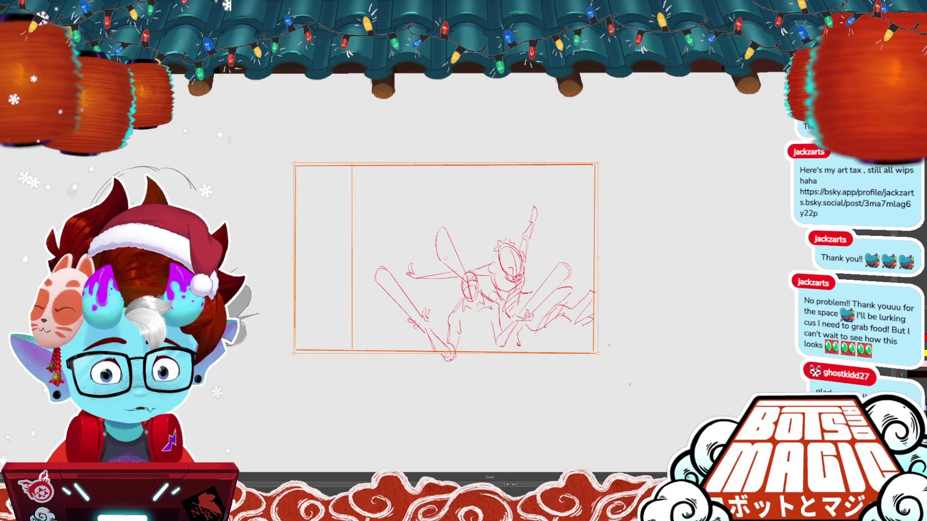
{"action": "key", "text": "Return"}
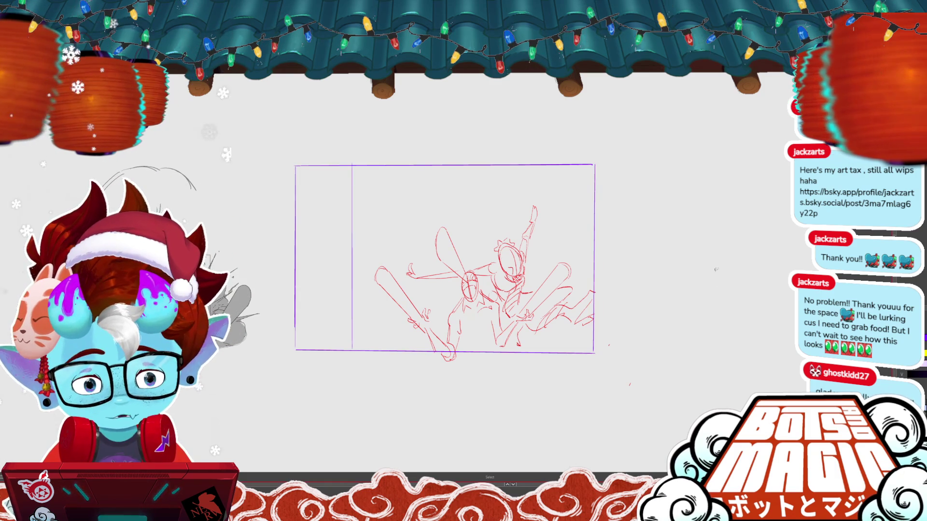
Delete the creature's old head strokes and sketch a new crowned head in red
{"action": "scroll", "coordinate": [422, 271], "scroll_direction": "up", "scroll_amount": 5}
{"action": "key", "text": "ctrl+t"}
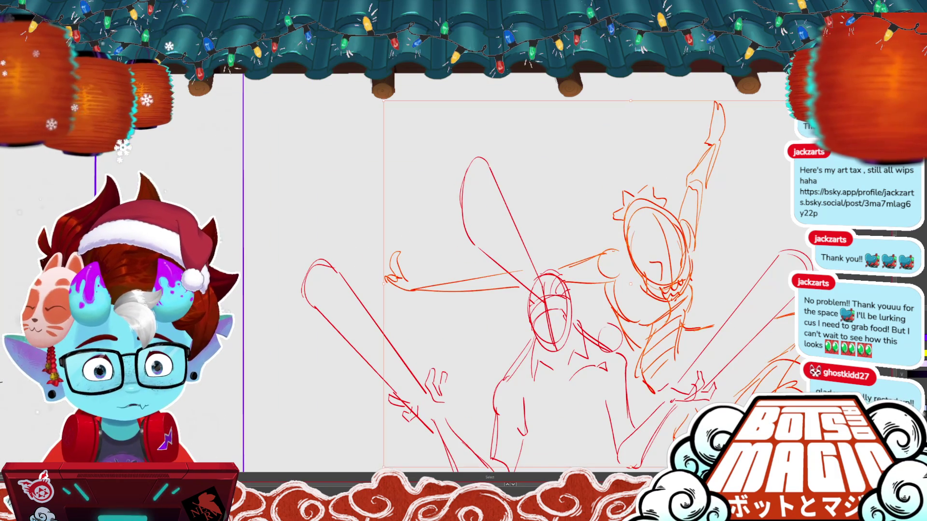
{"action": "key", "text": "Return"}
{"action": "key", "text": "b"}
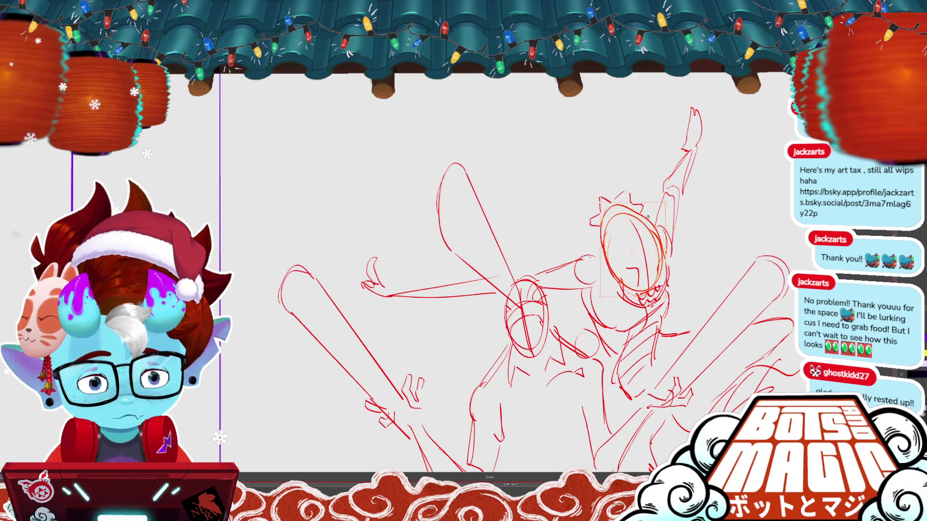
{"action": "key", "text": "s"}
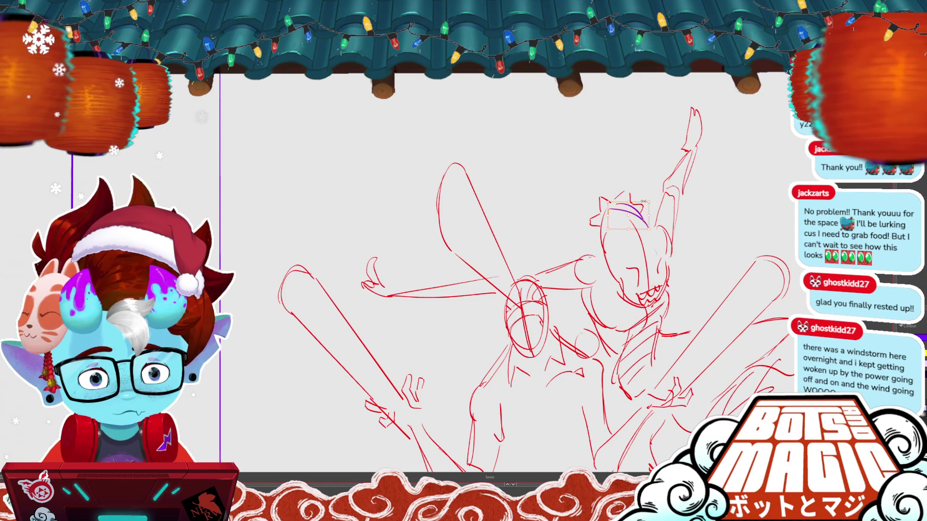
{"action": "key", "text": "b"}
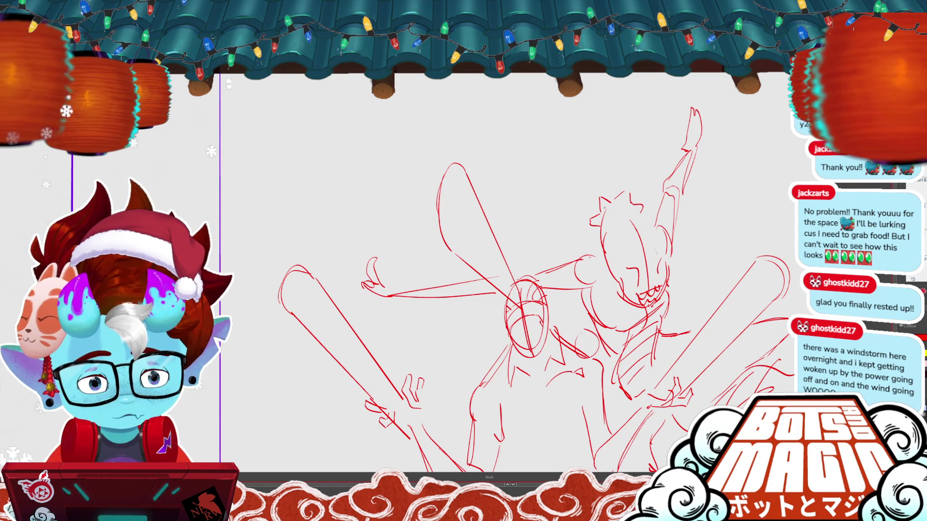
{"action": "mouse_move", "coordinate": [605, 214]}
{"action": "left_mouse_down"}
{"action": "mouse_move", "coordinate": [636, 206]}
{"action": "mouse_move", "coordinate": [666, 252]}
{"action": "left_mouse_up"}
{"action": "left_click_drag", "start_coordinate": [646, 220], "coordinate": [661, 248]}
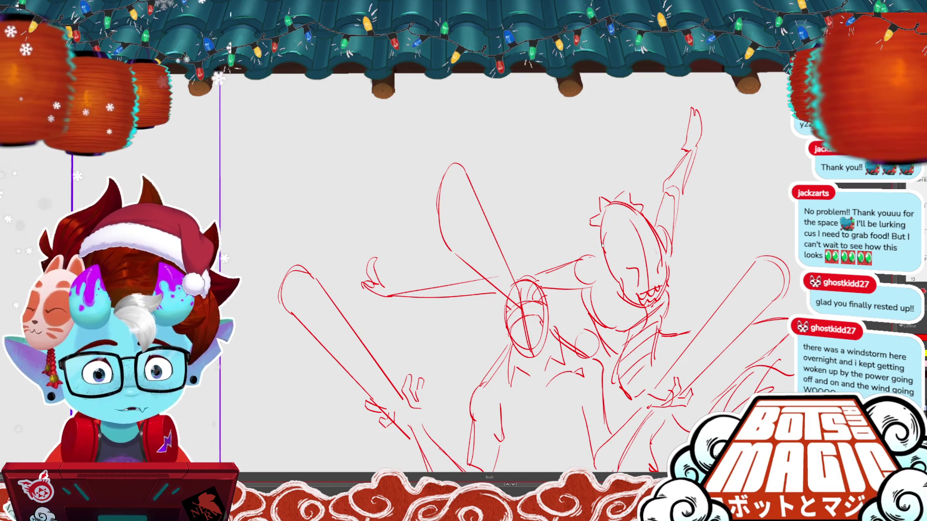
Remove a stray head stroke, add a short head stroke, and fill the eye solid red
{"action": "left_click", "coordinate": [603, 247]}
{"action": "key", "text": "Delete"}
{"action": "key", "text": "b"}
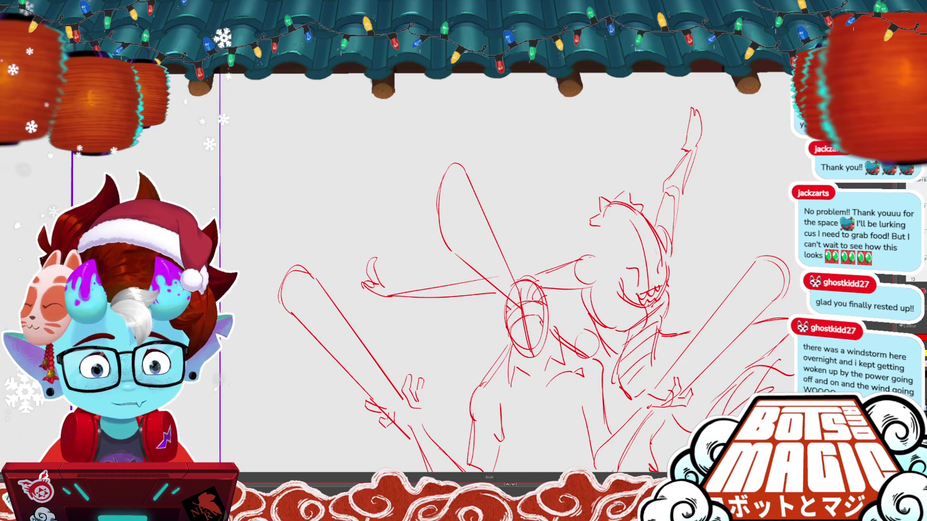
{"action": "mouse_move", "coordinate": [605, 212]}
{"action": "left_mouse_down"}
{"action": "mouse_move", "coordinate": [599, 247]}
{"action": "mouse_move", "coordinate": [621, 294]}
{"action": "left_mouse_up"}
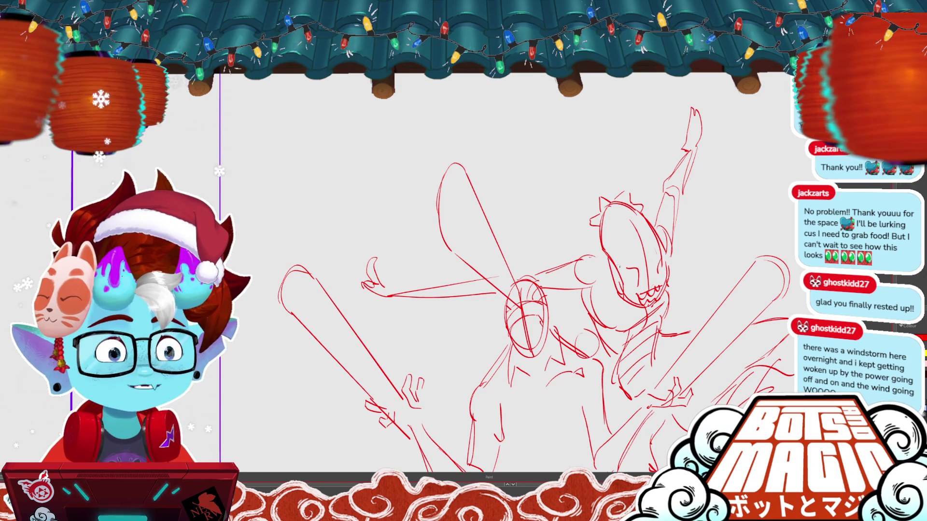
{"action": "left_click_drag", "start_coordinate": [606, 256], "coordinate": [623, 297]}
{"action": "key", "text": "ctrl+z"}
{"action": "left_click_drag", "start_coordinate": [608, 256], "coordinate": [623, 286]}
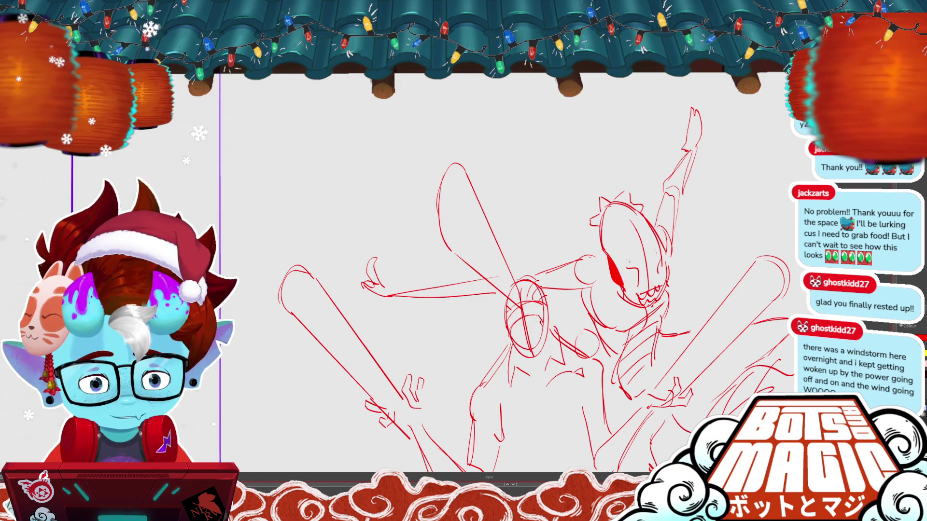
{"action": "scroll", "coordinate": [276, 226], "scroll_direction": "down", "scroll_amount": 2}
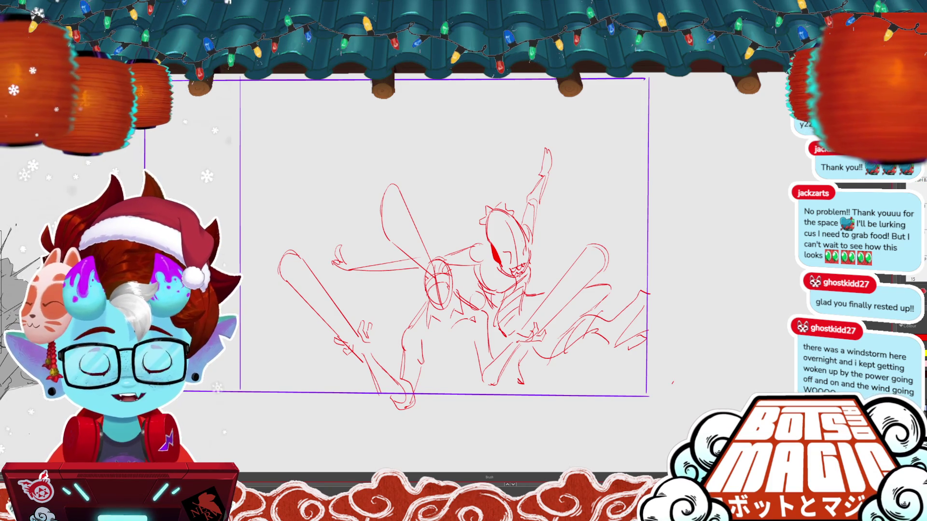
Add a small oval stroke and bring the orange sword-gripping figure over the panel's top
{"action": "left_click_drag", "start_coordinate": [433, 252], "coordinate": [410, 204]}
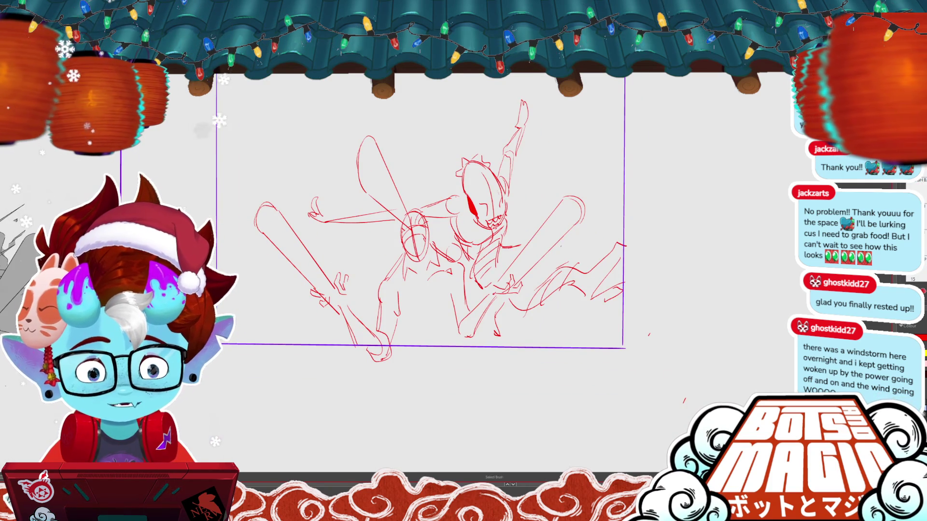
{"action": "left_click_drag", "start_coordinate": [572, 237], "coordinate": [584, 249]}
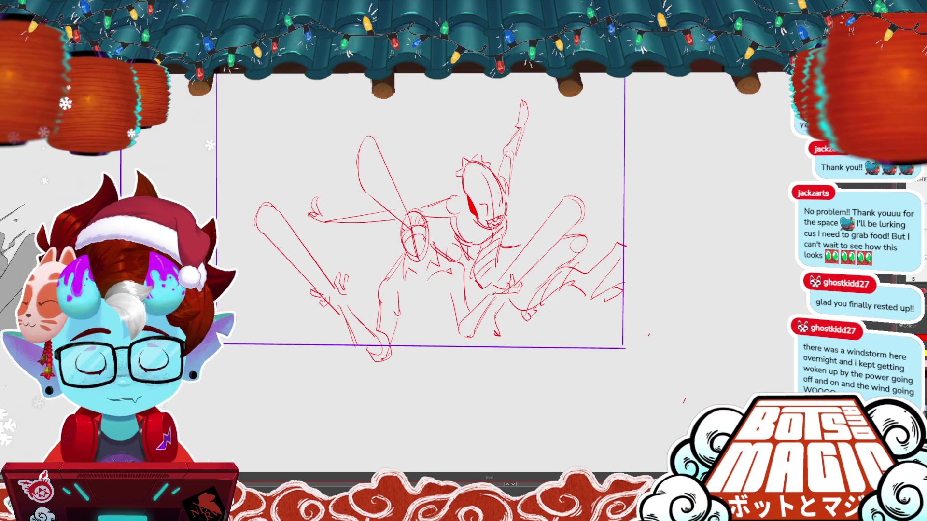
{"action": "left_click_drag", "start_coordinate": [420, 217], "coordinate": [469, 252]}
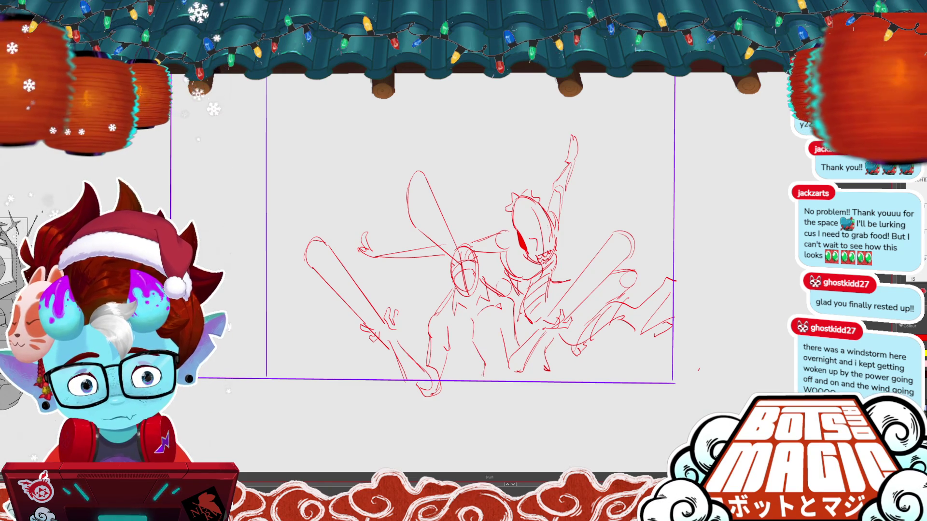
{"action": "key", "text": "m"}
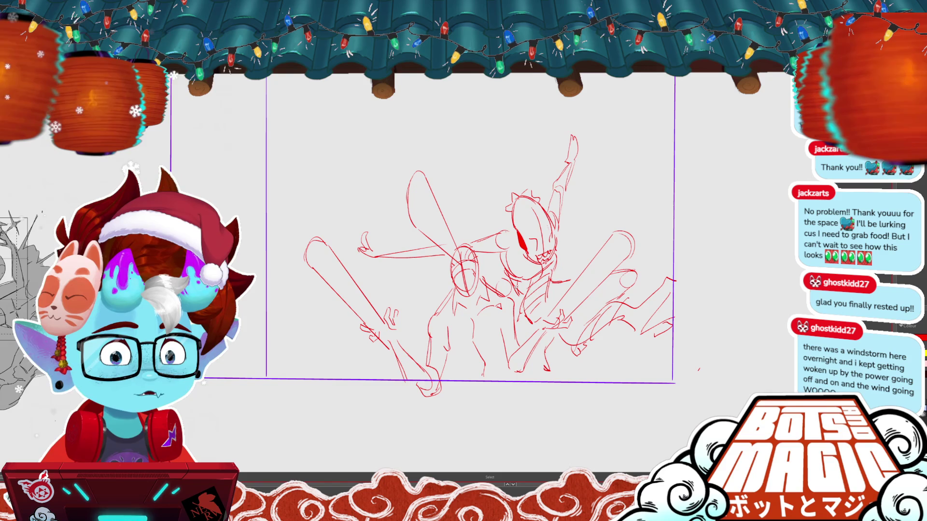
{"action": "scroll", "coordinate": [401, 261], "scroll_direction": "down", "scroll_amount": 5}
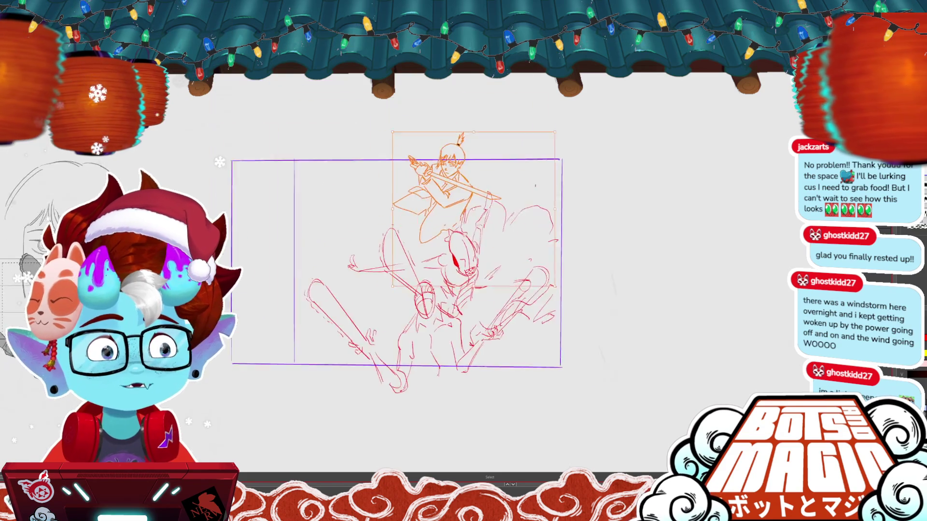
Mirror and shrink the sword-wielding figure, then move it over the creature
{"action": "mouse_move", "coordinate": [561, 159]}
{"action": "left_mouse_down"}
{"action": "mouse_move", "coordinate": [495, 209]}
{"action": "mouse_move", "coordinate": [502, 225]}
{"action": "mouse_move", "coordinate": [479, 234]}
{"action": "left_mouse_up"}
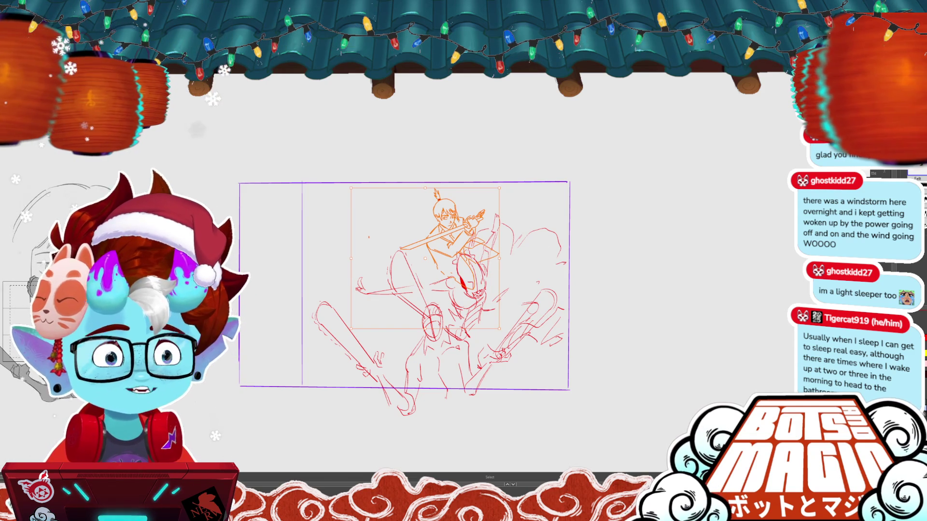
{"action": "scroll", "coordinate": [289, 226], "scroll_direction": "up", "scroll_amount": 2}
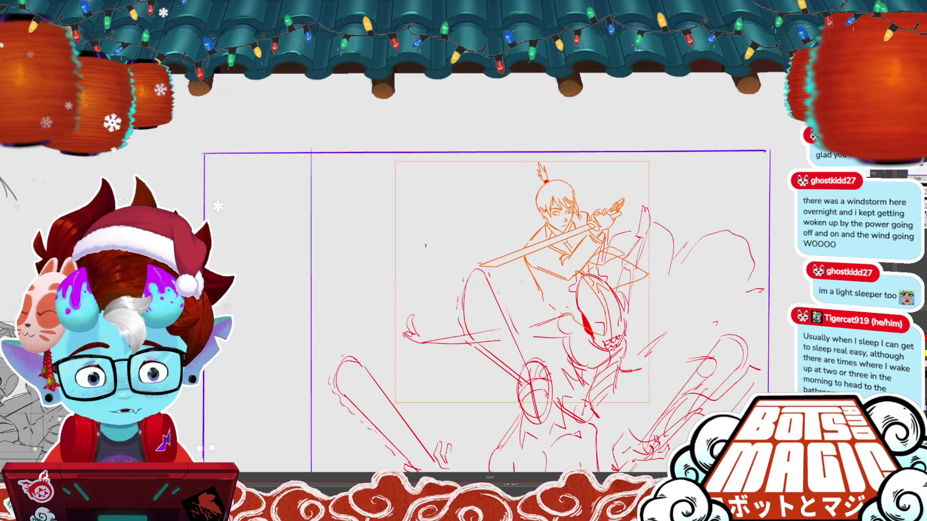
{"action": "key", "text": "Return"}
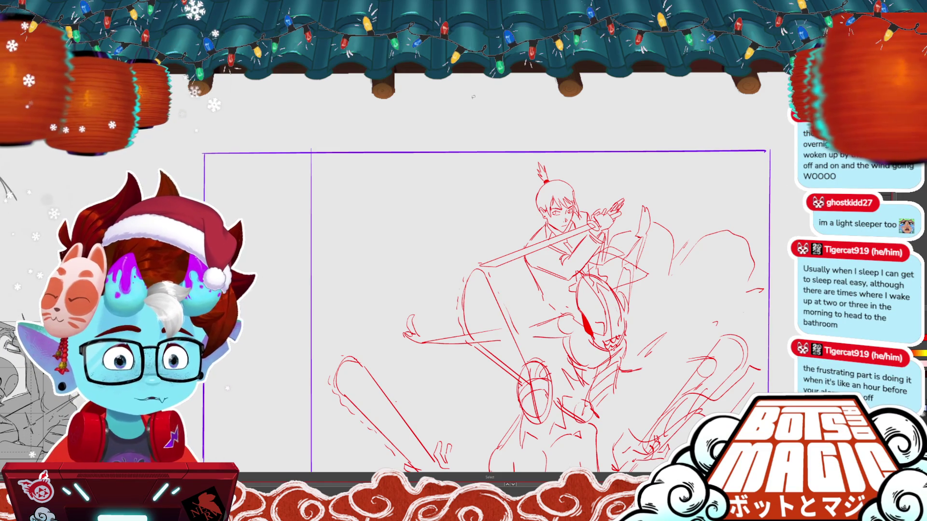
{"action": "left_click_drag", "start_coordinate": [473, 96], "coordinate": [421, 64]}
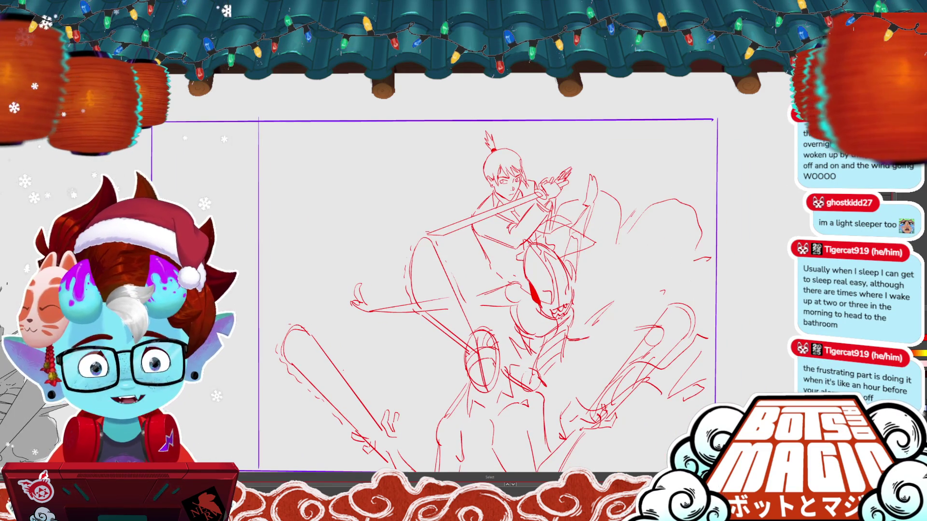
{"action": "key", "text": "ctrl+t"}
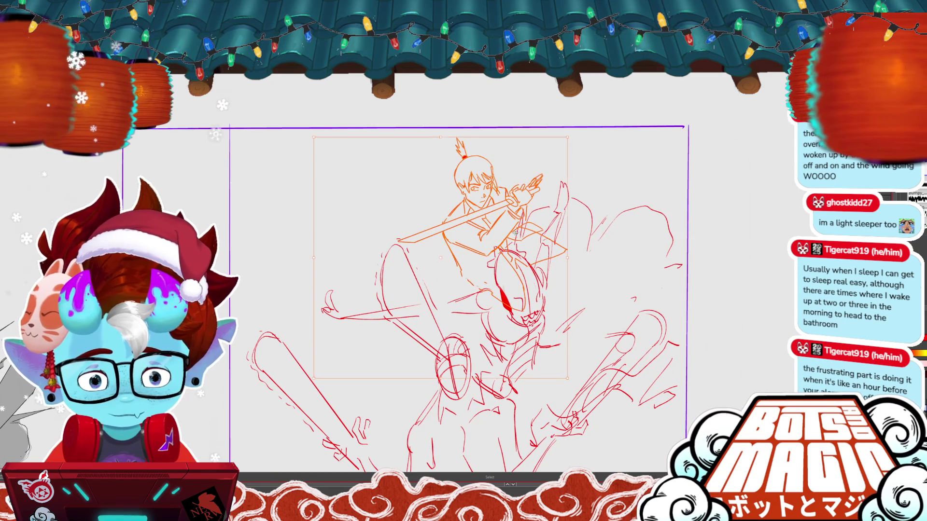
{"action": "left_click_drag", "start_coordinate": [485, 238], "coordinate": [470, 215]}
{"action": "key", "text": "ctrl+minus"}
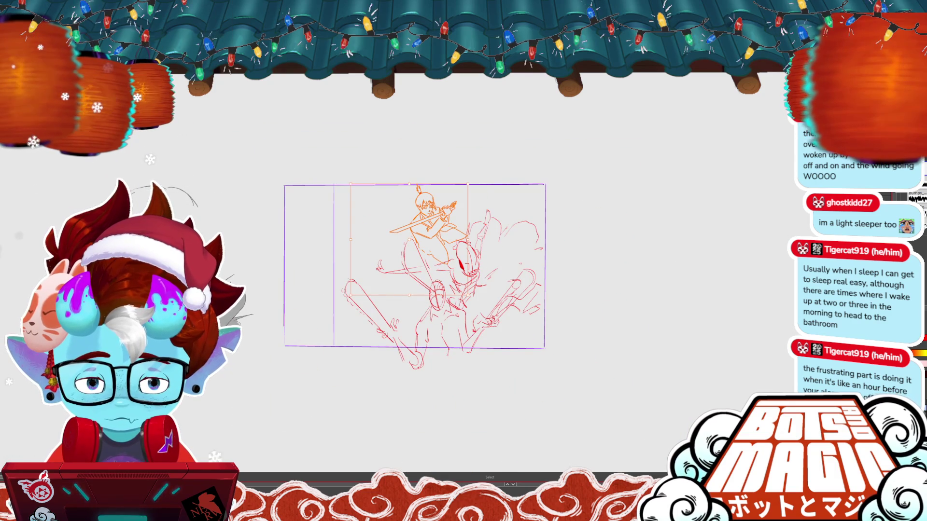
{"action": "left_click_drag", "start_coordinate": [472, 215], "coordinate": [494, 231]}
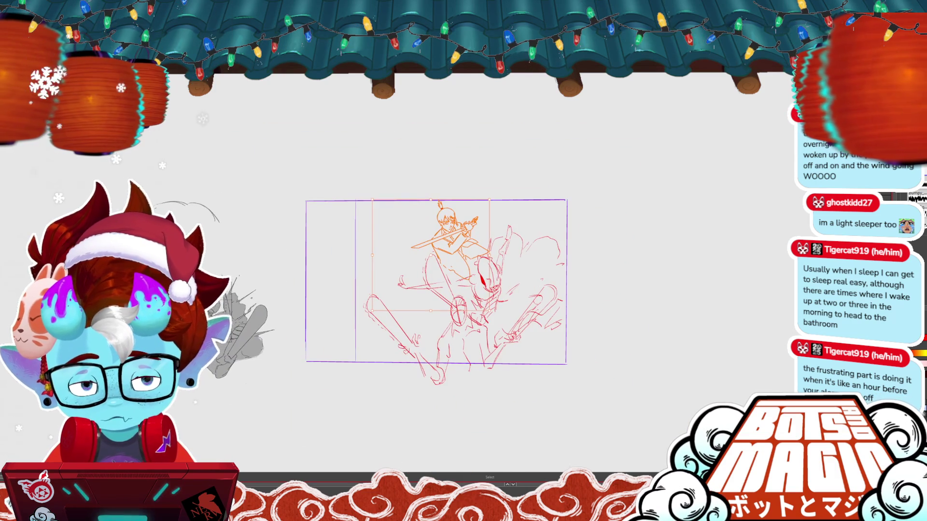
{"action": "key", "text": "Return"}
Settle the figure at the top center and redraw the fingers gripping the sword
{"action": "key", "text": "ctrl+t"}
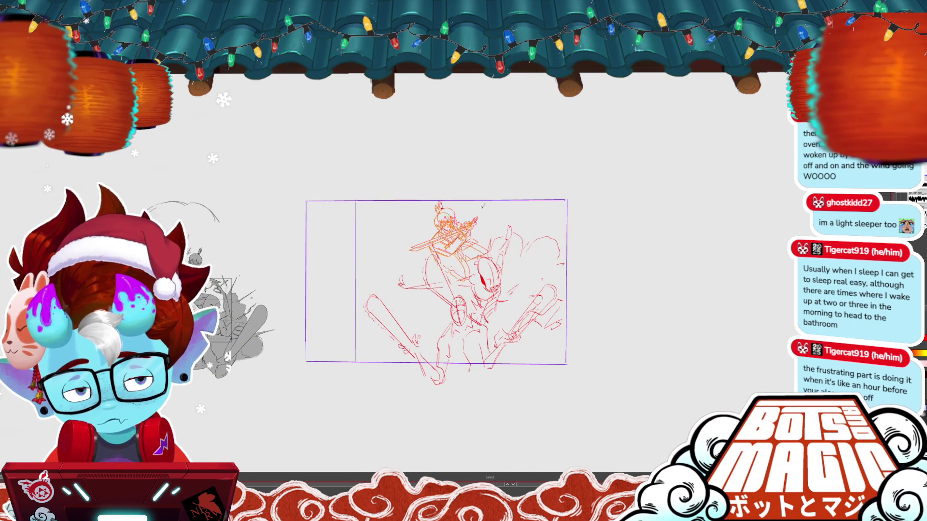
{"action": "left_click_drag", "start_coordinate": [473, 232], "coordinate": [474, 237]}
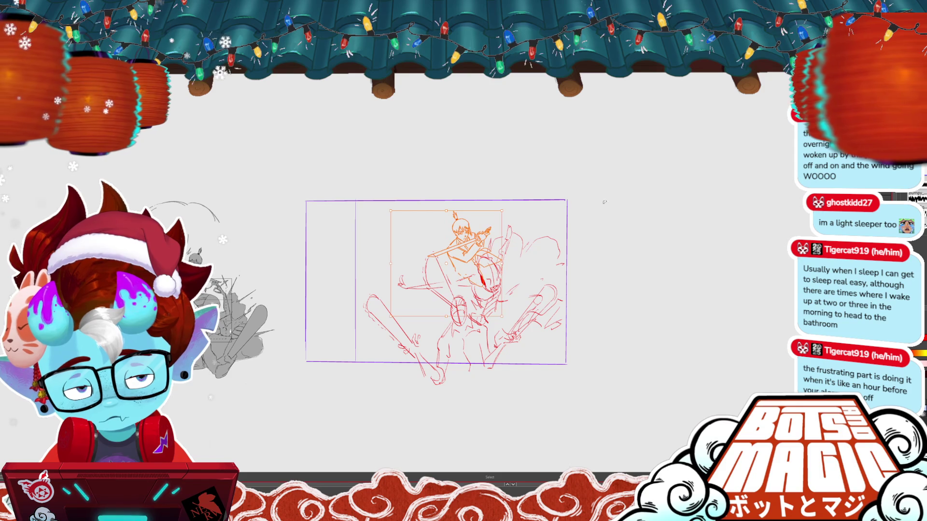
{"action": "key", "text": "Return"}
{"action": "key", "text": "ctrl+plus"}
{"action": "left_click_drag", "start_coordinate": [592, 267], "coordinate": [556, 247]}
{"action": "key", "text": "ctrl+t"}
{"action": "key", "text": "Return"}
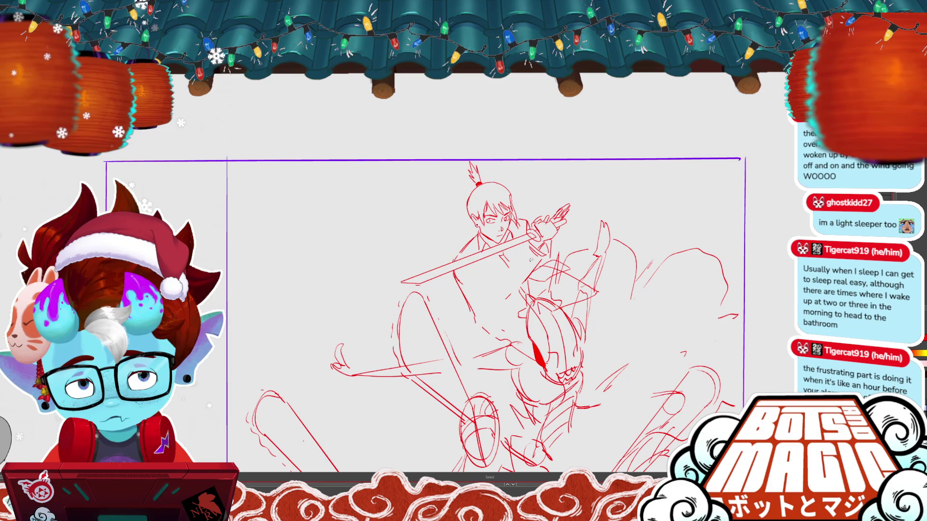
{"action": "left_click_drag", "start_coordinate": [548, 214], "coordinate": [534, 231]}
{"action": "mouse_move", "coordinate": [569, 203]}
{"action": "left_mouse_down"}
{"action": "mouse_move", "coordinate": [545, 222]}
{"action": "mouse_move", "coordinate": [529, 256]}
{"action": "left_mouse_up"}
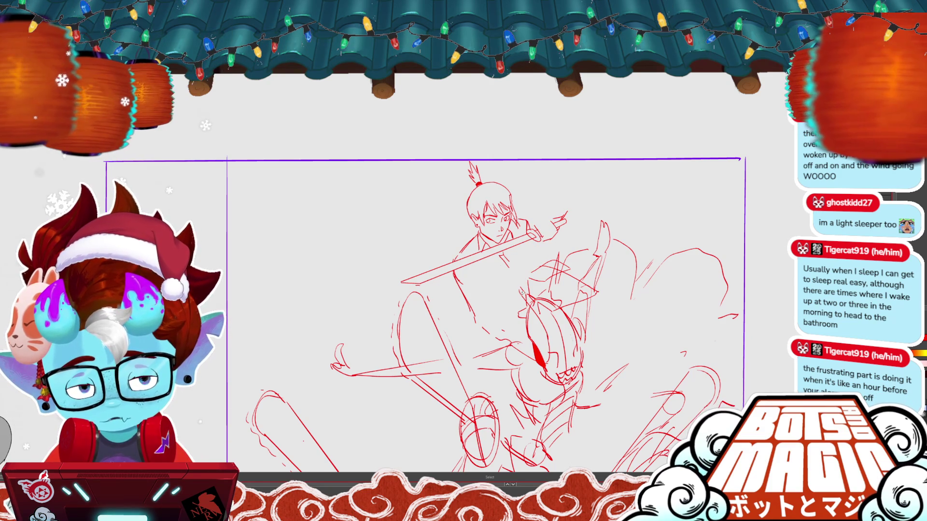
Delete stray red strokes and trim the lower end of the leg stroke
{"action": "scroll", "coordinate": [708, 338], "scroll_direction": "up", "scroll_amount": 2}
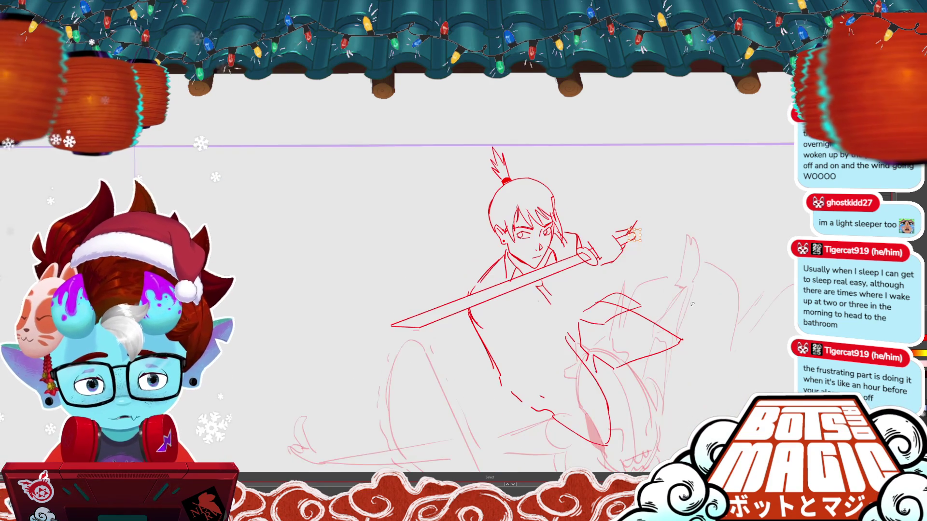
{"action": "key", "text": "Delete"}
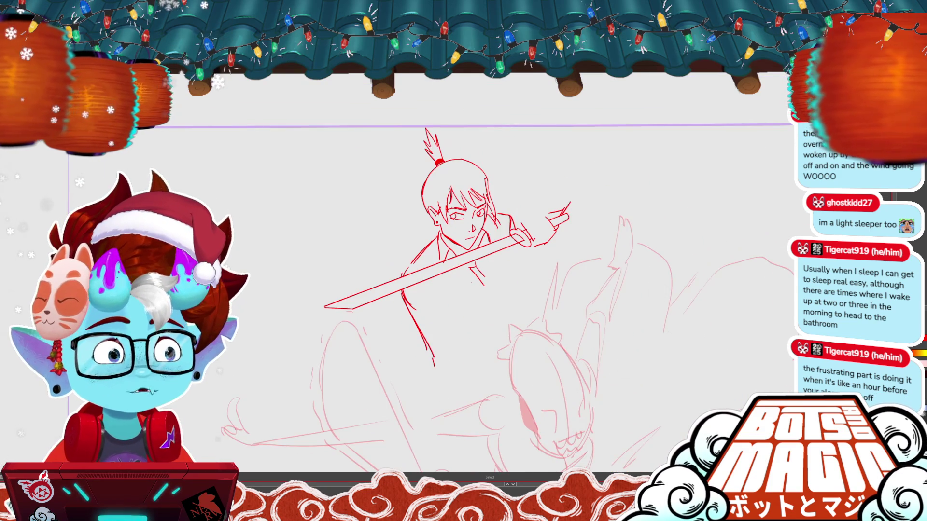
{"action": "key", "text": "ctrl+z"}
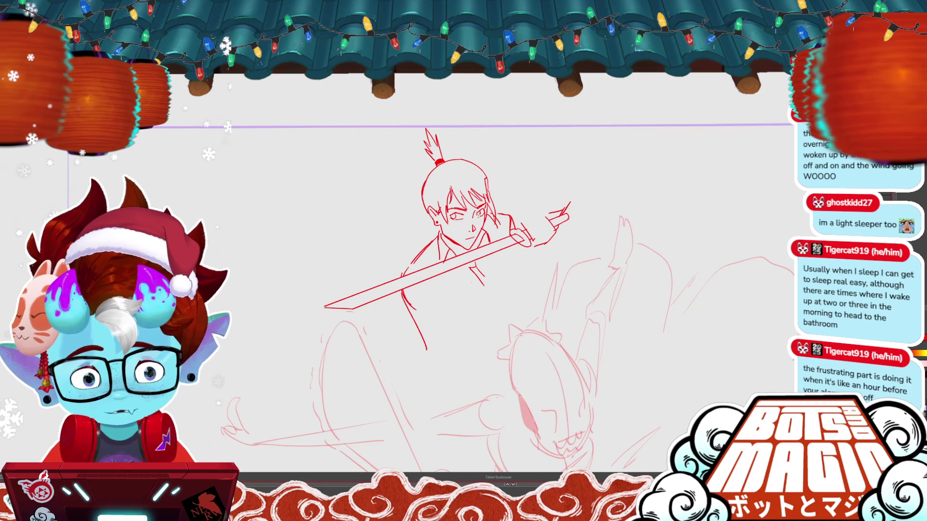
{"action": "scroll", "coordinate": [480, 202], "scroll_direction": "down", "scroll_amount": 5}
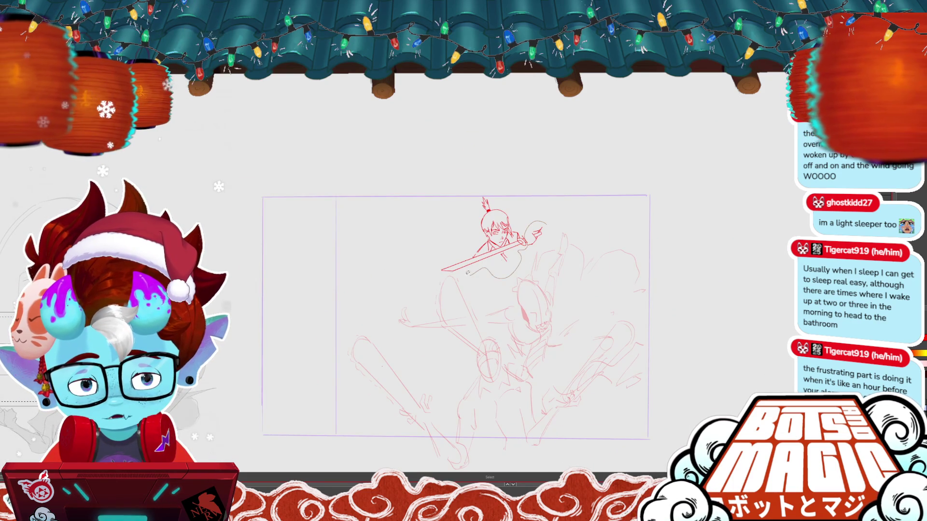
{"action": "left_click_drag", "start_coordinate": [545, 223], "coordinate": [536, 267]}
{"action": "key", "text": "ctrl+z"}
{"action": "key", "text": "ctrl+z"}
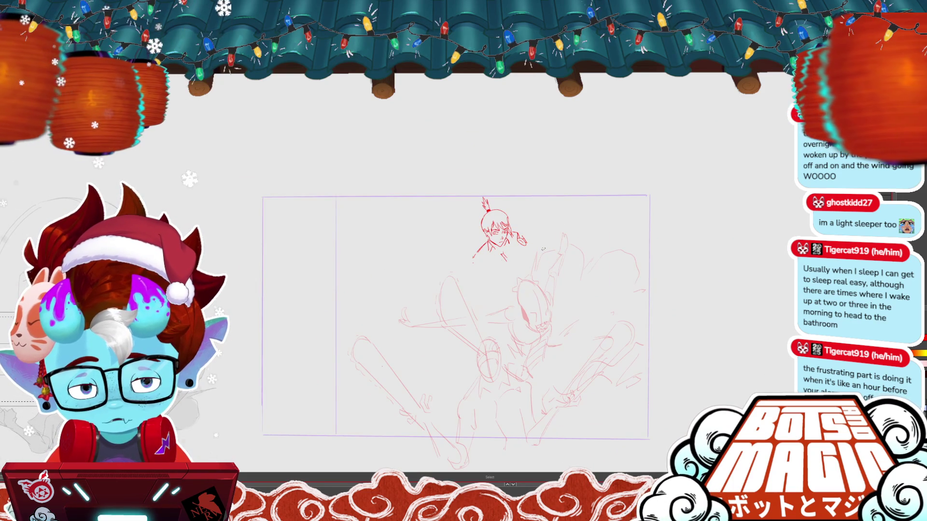
Remove the sword strokes from the top figure, leaving just its head and shoulders
{"action": "left_click_drag", "start_coordinate": [464, 284], "coordinate": [551, 228]}
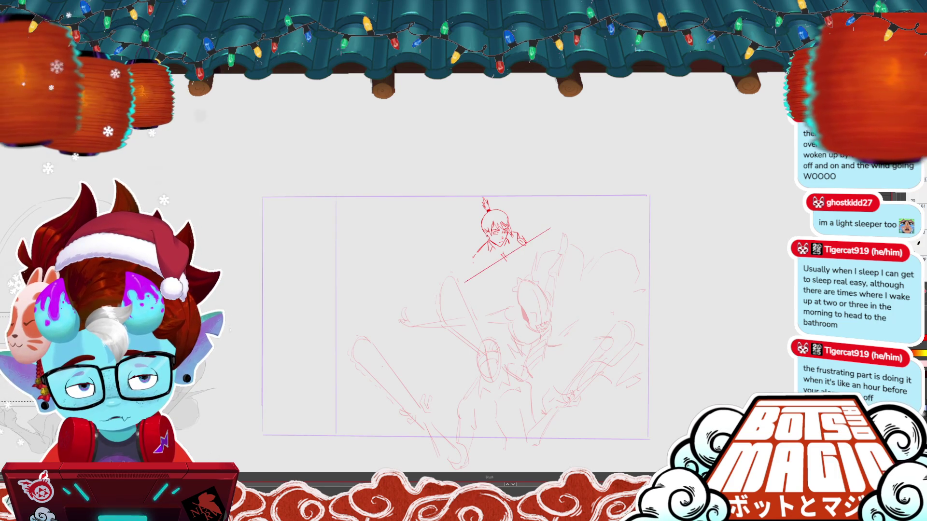
{"action": "left_click_drag", "start_coordinate": [477, 285], "coordinate": [553, 229]}
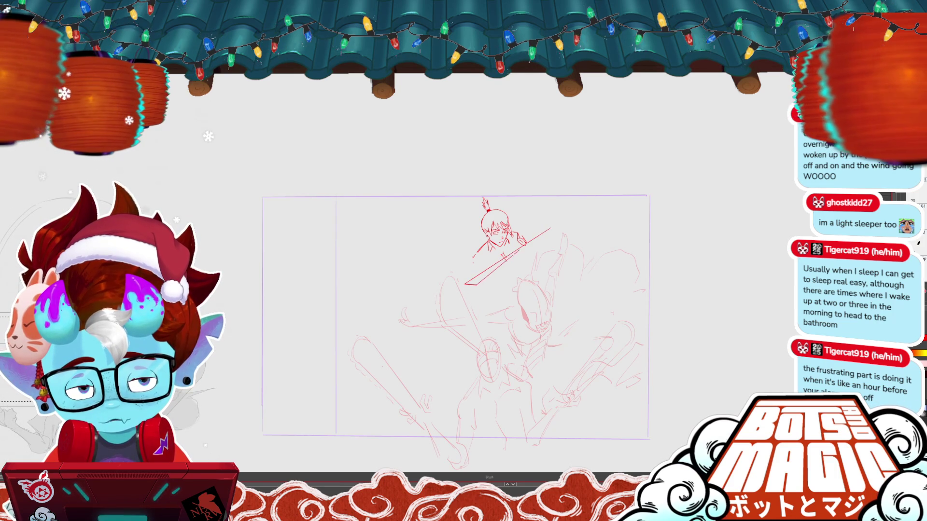
{"action": "key", "text": "alt+s"}
{"action": "left_click", "coordinate": [489, 274]}
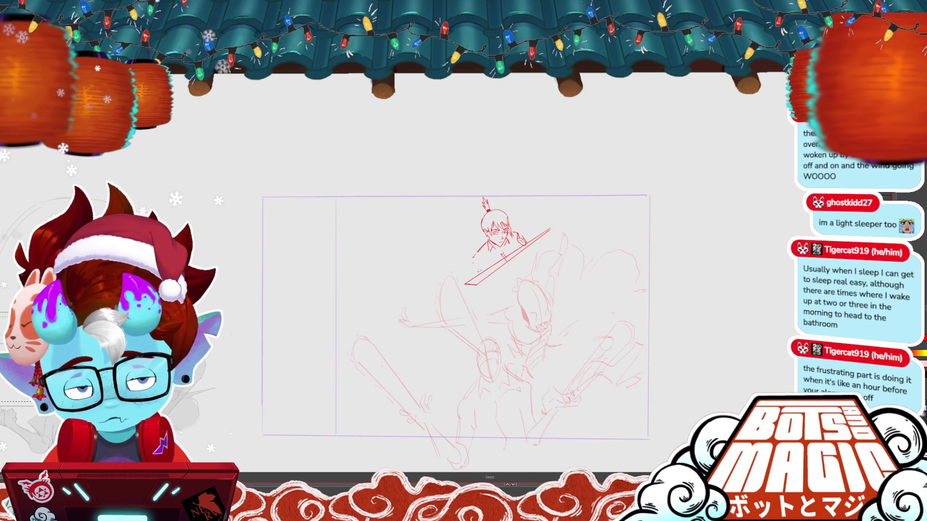
{"action": "key", "text": "Delete"}
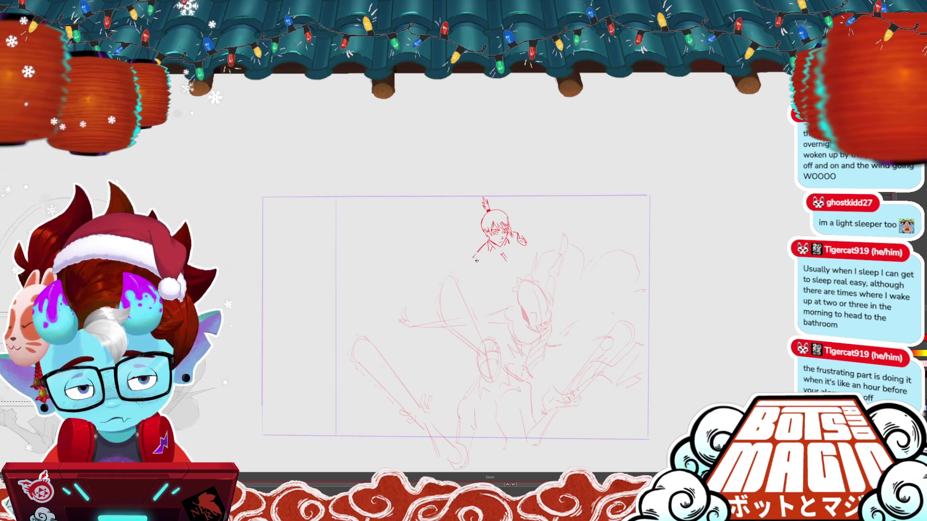
{"action": "scroll", "coordinate": [465, 281], "scroll_direction": "up", "scroll_amount": 3}
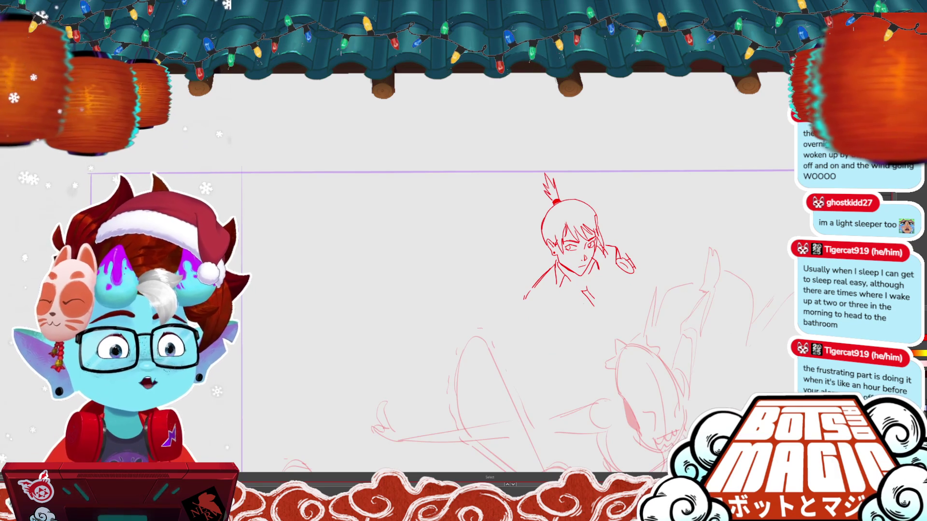
{"action": "scroll", "coordinate": [471, 337], "scroll_direction": "down", "scroll_amount": 3}
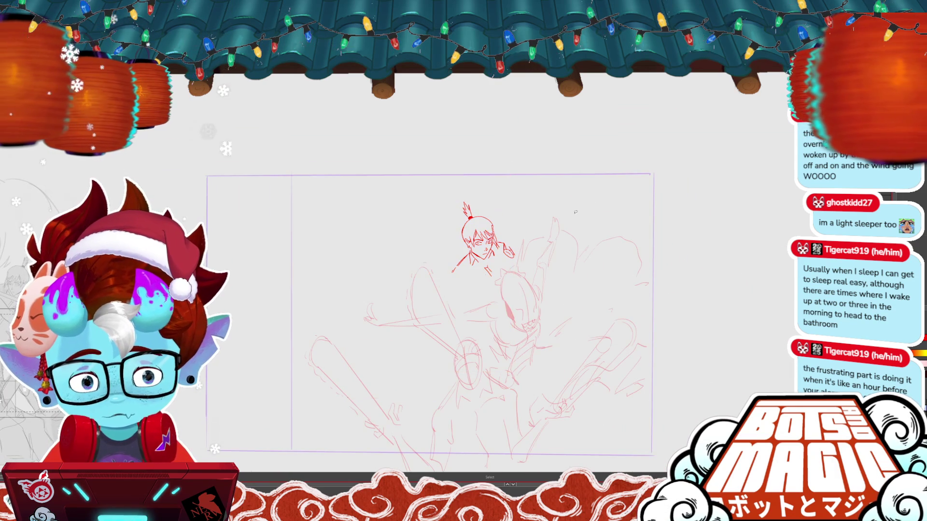
Shift the top figure's head slightly left and undo the strokes beside it
{"action": "mouse_move", "coordinate": [470, 337]}
{"action": "left_mouse_down"}
{"action": "mouse_move", "coordinate": [482, 400]}
{"action": "mouse_move", "coordinate": [461, 310]}
{"action": "left_mouse_up"}
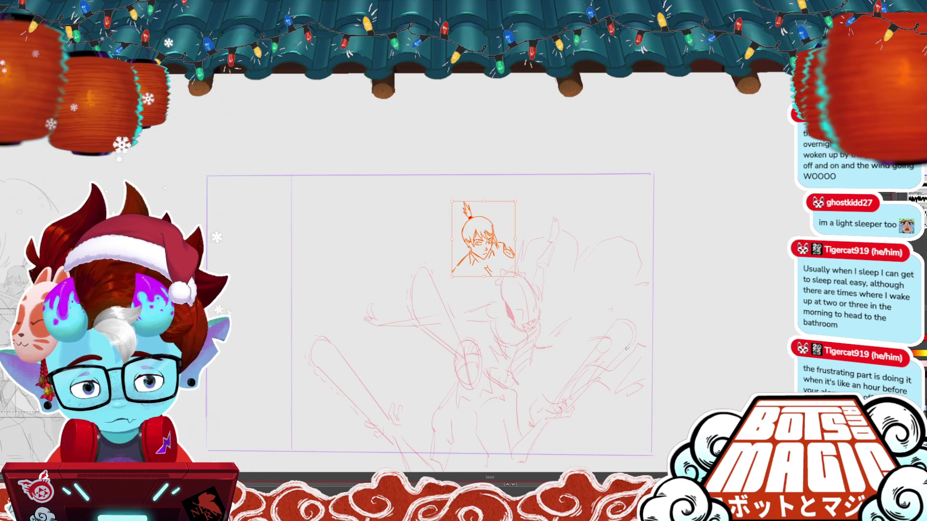
{"action": "key", "text": "Return"}
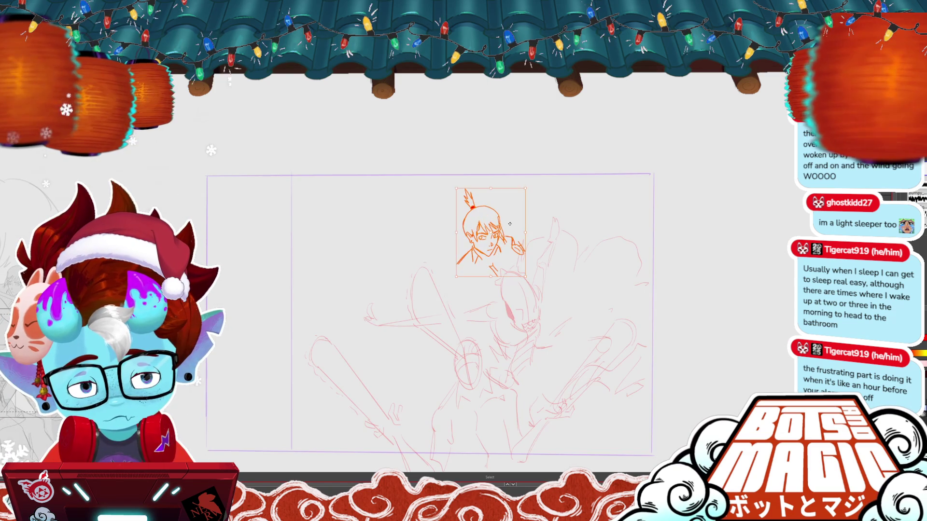
{"action": "left_click_drag", "start_coordinate": [509, 236], "coordinate": [488, 239]}
{"action": "key", "text": "Return"}
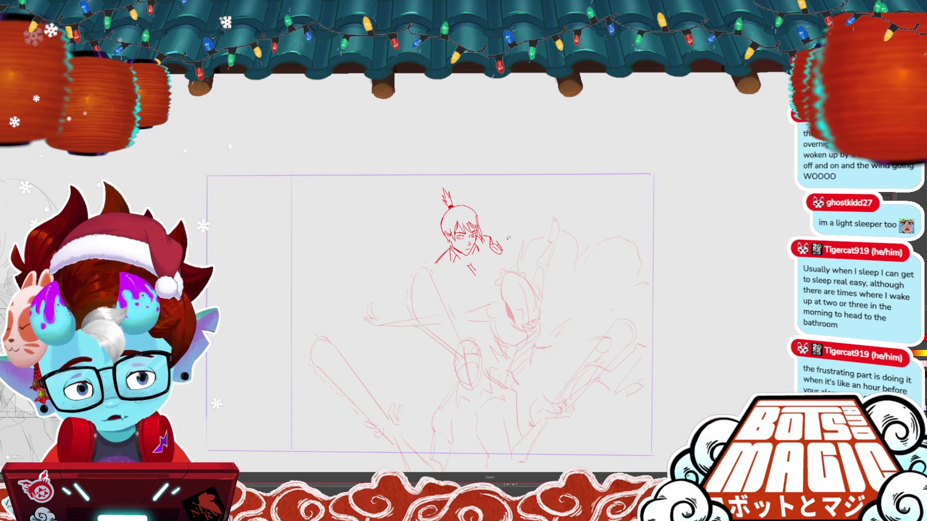
{"action": "key", "text": "ctrl+z"}
{"action": "key", "text": "ctrl+z"}
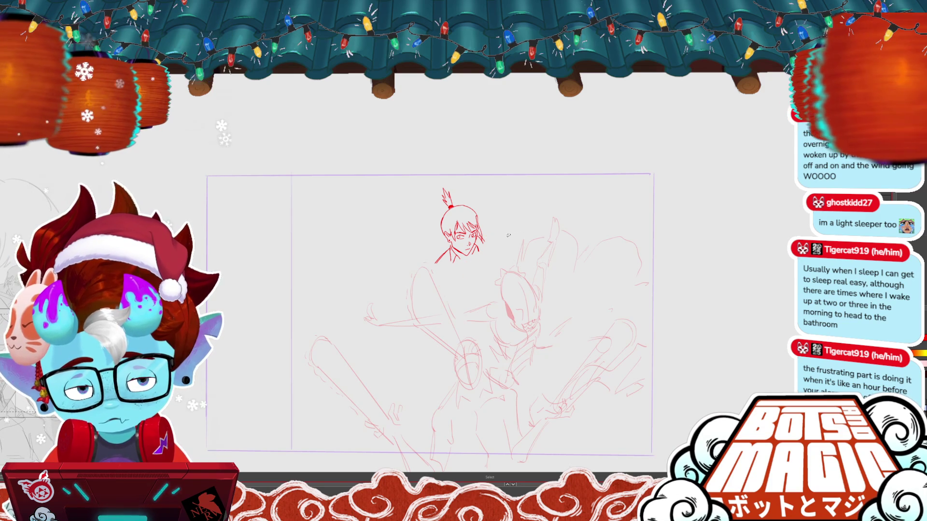
{"action": "key", "text": "ctrl+z"}
Sketch a rounded torso curve down from the top figure's head
{"action": "key", "text": "b"}
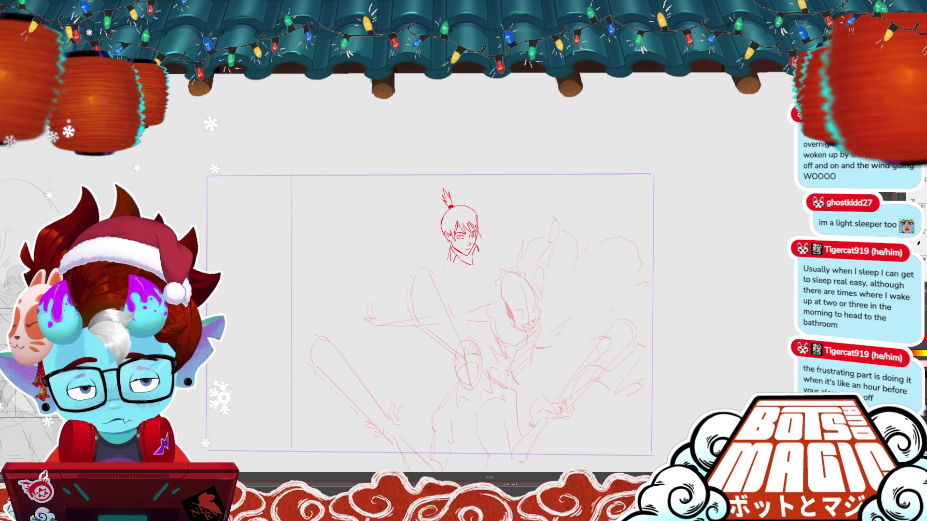
{"action": "left_click_drag", "start_coordinate": [441, 259], "coordinate": [454, 306]}
{"action": "key", "text": "ctrl+z"}
{"action": "key", "text": "ctrl+z"}
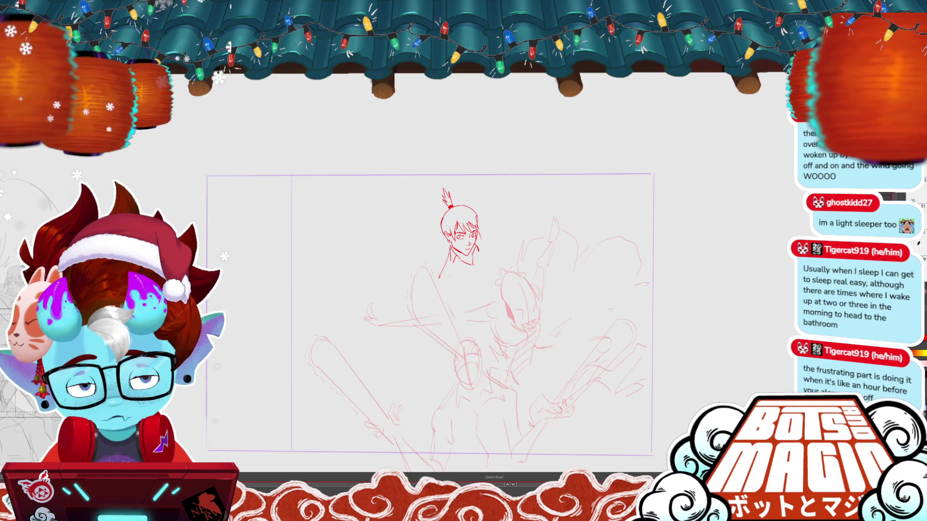
{"action": "mouse_move", "coordinate": [448, 263]}
{"action": "left_mouse_down"}
{"action": "mouse_move", "coordinate": [484, 293]}
{"action": "mouse_move", "coordinate": [499, 251]}
{"action": "mouse_move", "coordinate": [448, 264]}
{"action": "left_mouse_up"}
Undo the overextended torso stroke and draw a long diagonal sword line
{"action": "key", "text": "ctrl+z"}
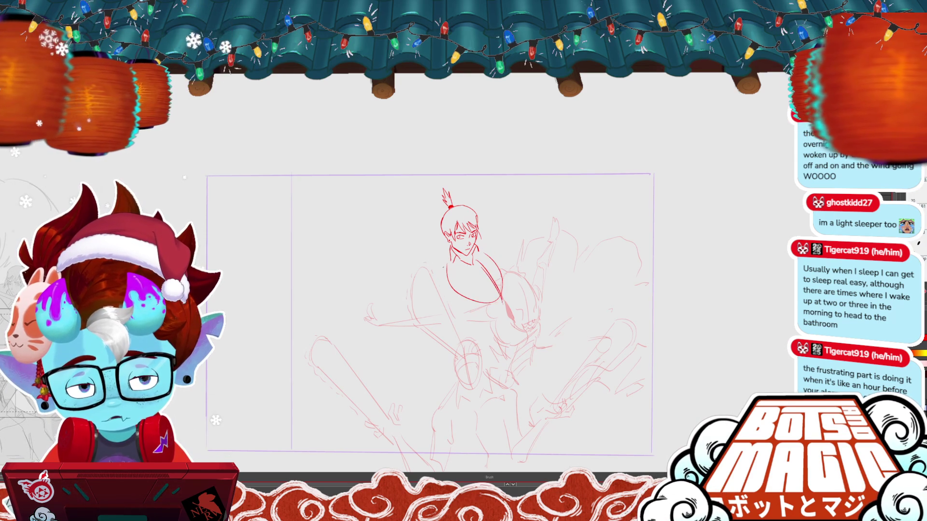
{"action": "key", "text": "s"}
{"action": "left_click_drag", "start_coordinate": [440, 263], "coordinate": [468, 293]}
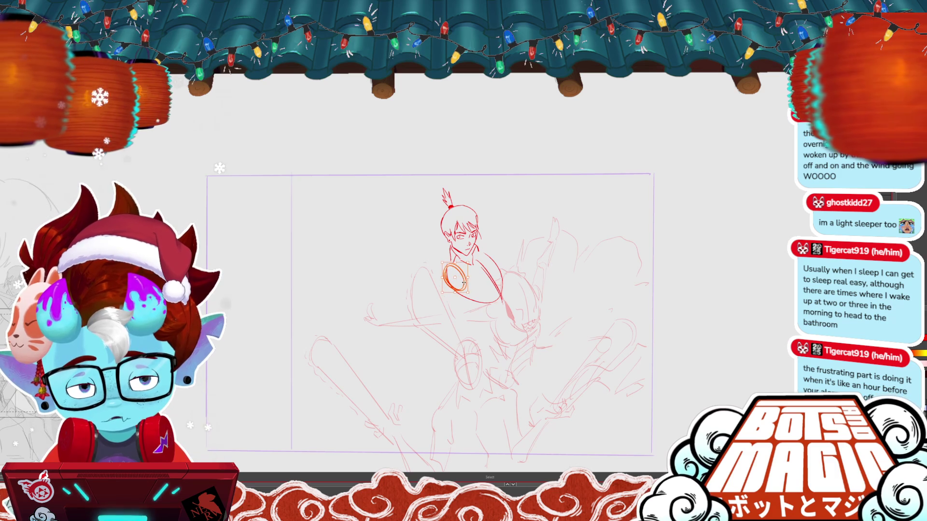
{"action": "key", "text": "b"}
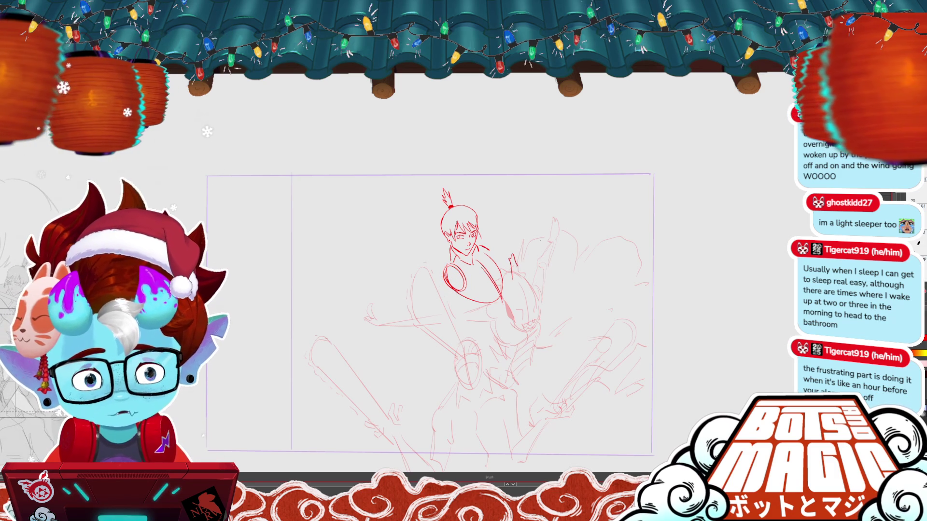
{"action": "mouse_move", "coordinate": [540, 241]}
{"action": "left_mouse_down"}
{"action": "mouse_move", "coordinate": [450, 339]}
{"action": "mouse_move", "coordinate": [539, 249]}
{"action": "left_mouse_up"}
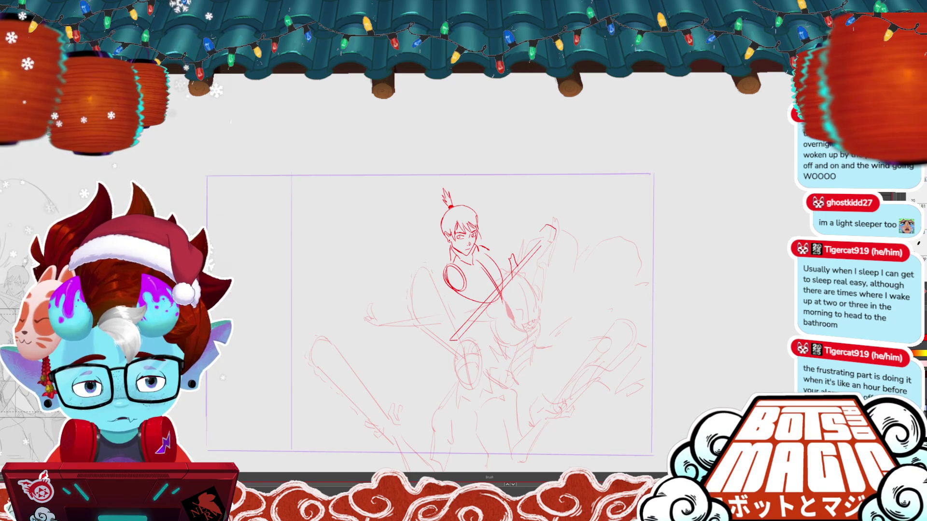
{"action": "key", "text": "m"}
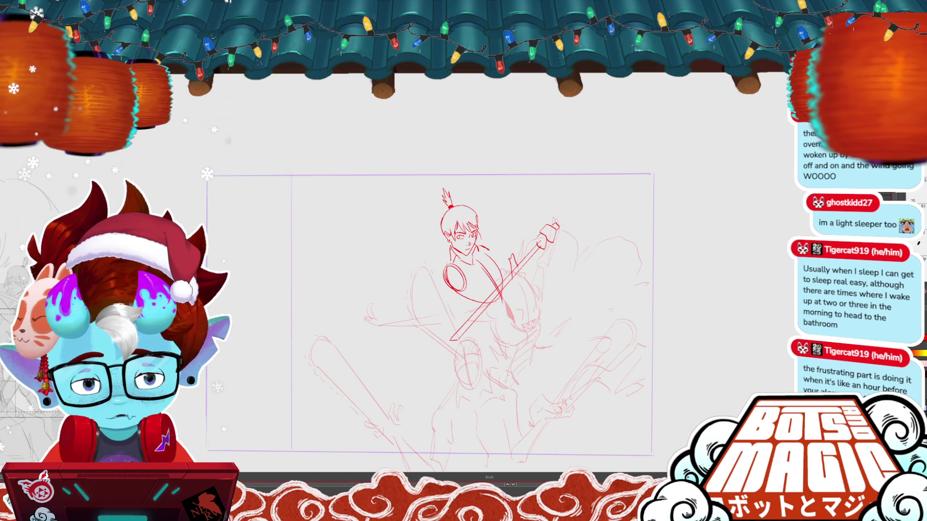
{"action": "key", "text": "b"}
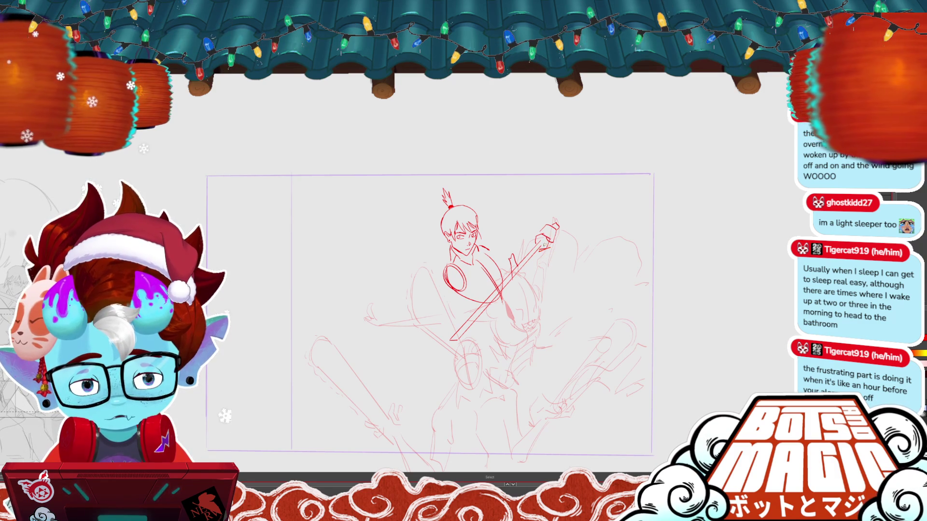
{"action": "key", "text": "ctrl+z"}
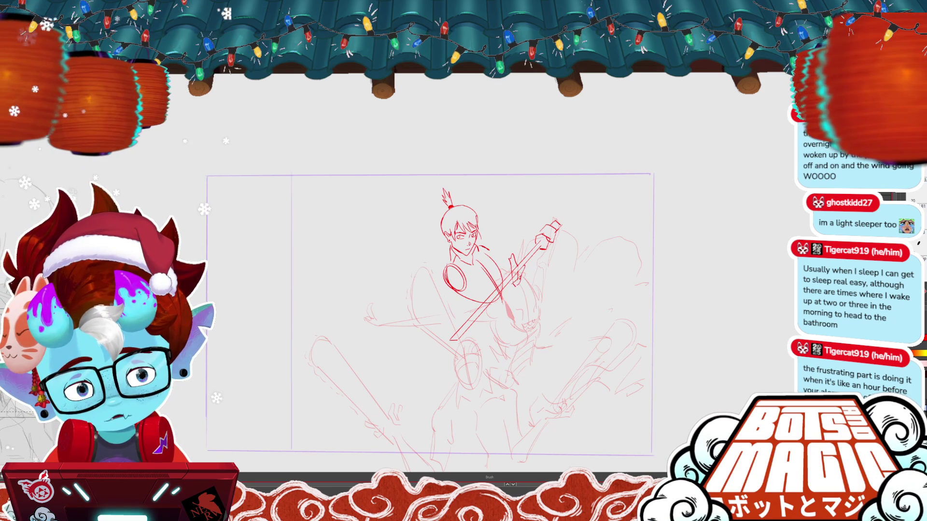
Draw the upper figure's arm at the shoulder beside the sword
{"action": "left_click_drag", "start_coordinate": [448, 285], "coordinate": [478, 306]}
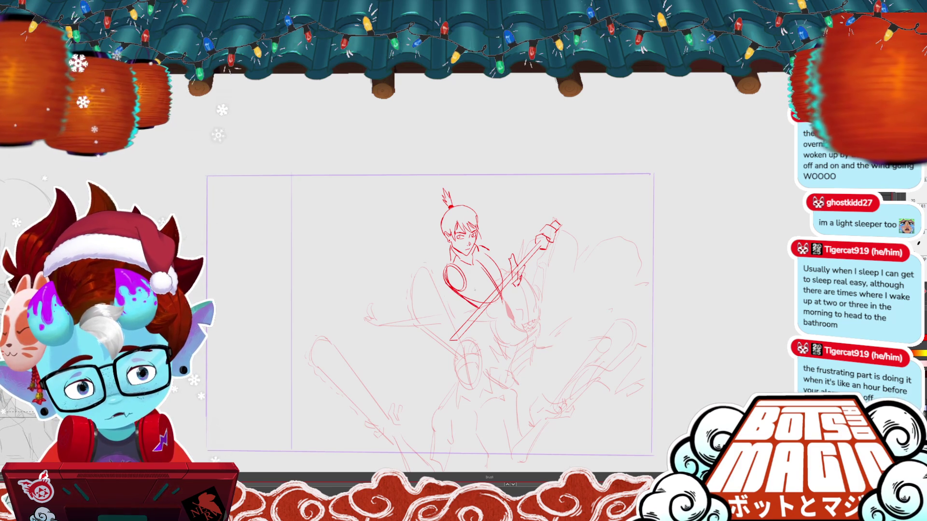
{"action": "mouse_move", "coordinate": [459, 270]}
{"action": "left_mouse_down"}
{"action": "mouse_move", "coordinate": [485, 294]}
{"action": "mouse_move", "coordinate": [520, 284]}
{"action": "left_mouse_up"}
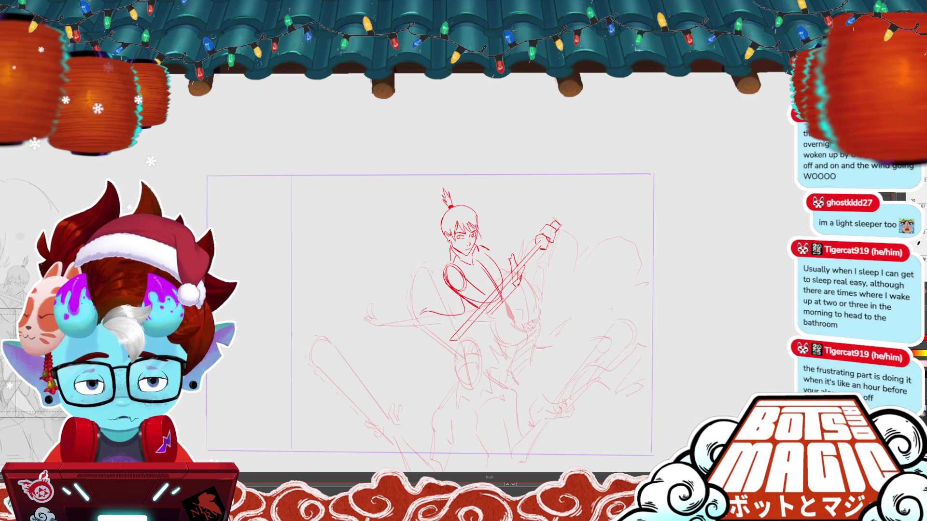
{"action": "left_click_drag", "start_coordinate": [419, 316], "coordinate": [466, 292]}
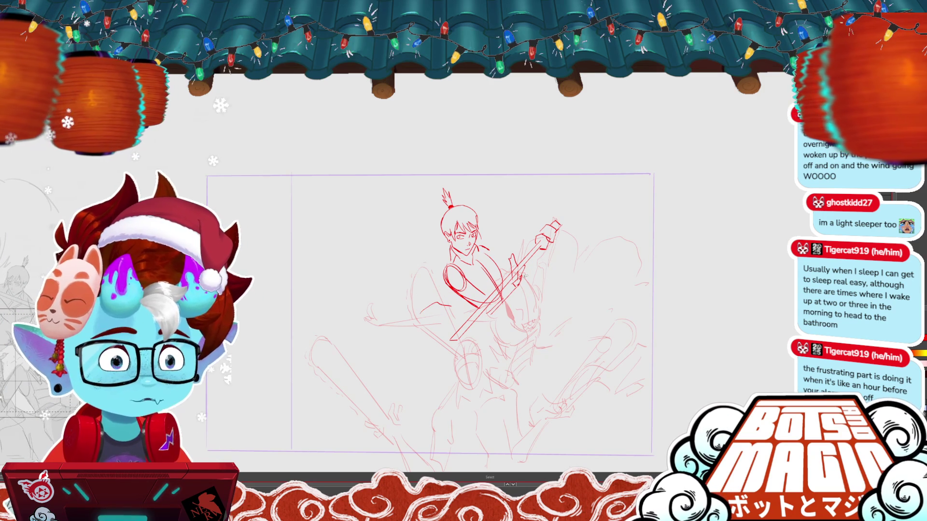
{"action": "scroll", "coordinate": [404, 211], "scroll_direction": "up", "scroll_amount": 2}
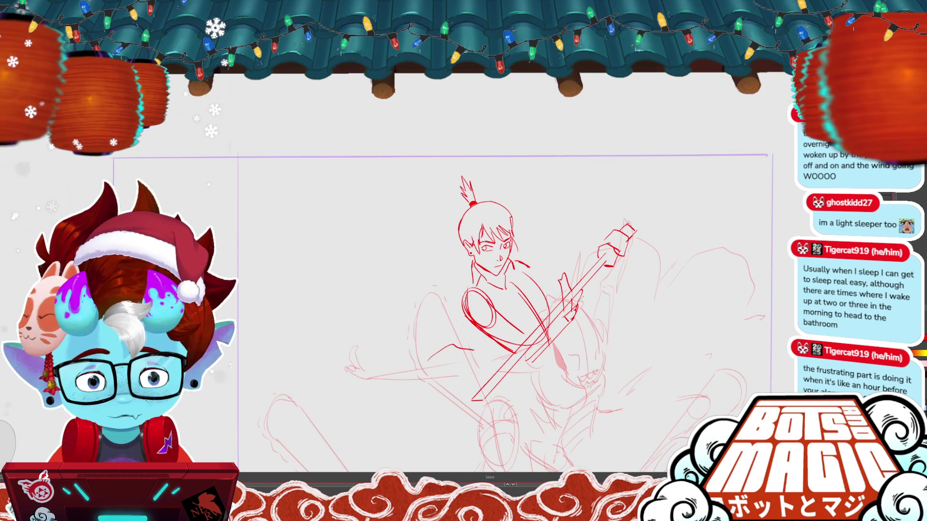
Delete the upper figure's torso, arms, sword and old head strokes
{"action": "mouse_move", "coordinate": [628, 227]}
{"action": "left_mouse_down"}
{"action": "mouse_move", "coordinate": [550, 396]}
{"action": "mouse_move", "coordinate": [536, 227]}
{"action": "mouse_move", "coordinate": [627, 226]}
{"action": "left_mouse_up"}
{"action": "key", "text": "Delete"}
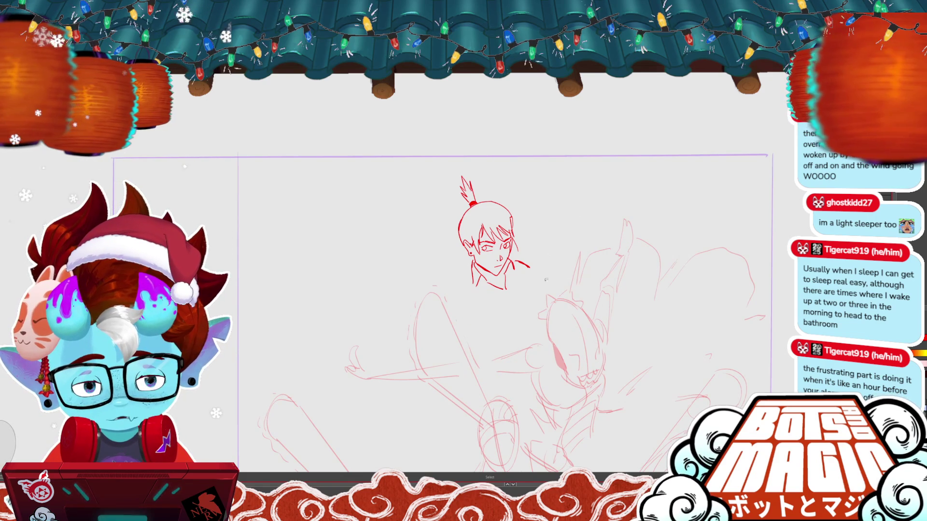
{"action": "key", "text": "b"}
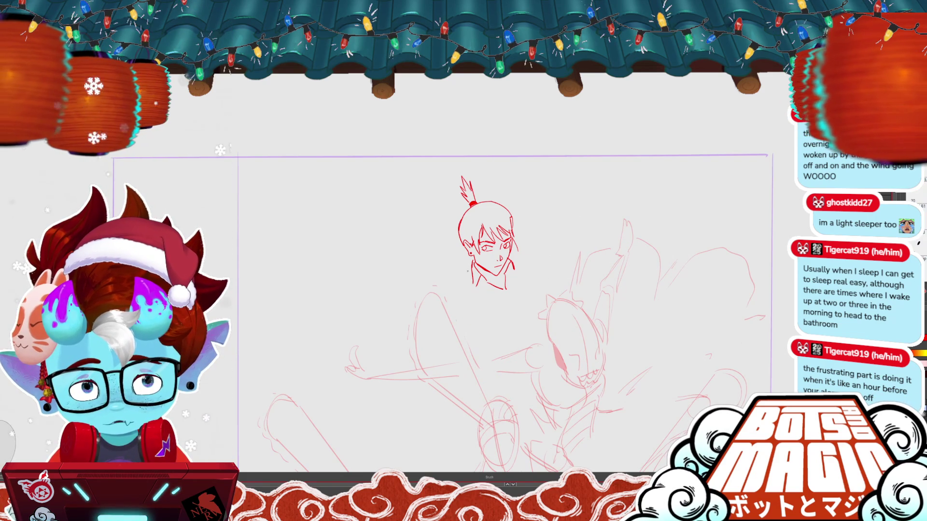
{"action": "mouse_move", "coordinate": [471, 277]}
{"action": "left_mouse_down"}
{"action": "mouse_move", "coordinate": [449, 293]}
{"action": "mouse_move", "coordinate": [426, 352]}
{"action": "left_mouse_up"}
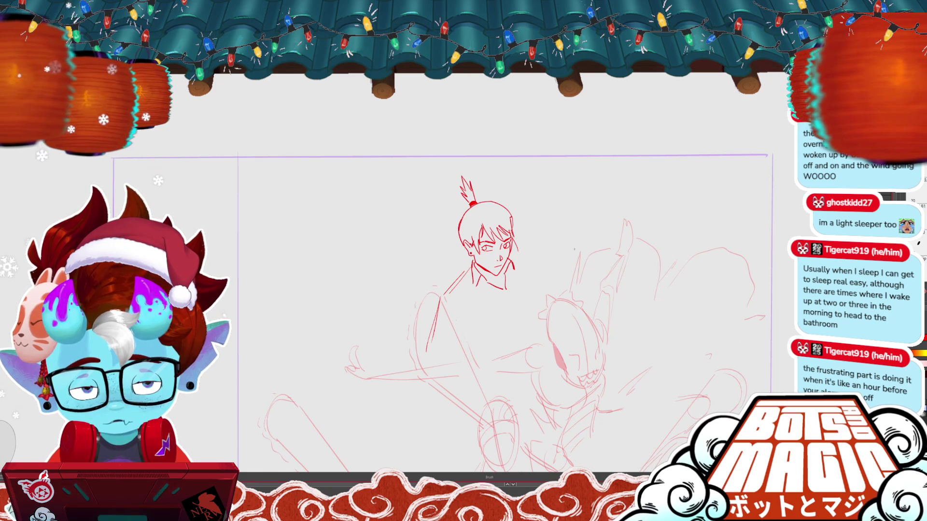
{"action": "key", "text": "v"}
{"action": "mouse_move", "coordinate": [554, 419]}
{"action": "left_mouse_down"}
{"action": "mouse_move", "coordinate": [465, 255]}
{"action": "mouse_move", "coordinate": [371, 188]}
{"action": "left_mouse_up"}
{"action": "key", "text": "Delete"}
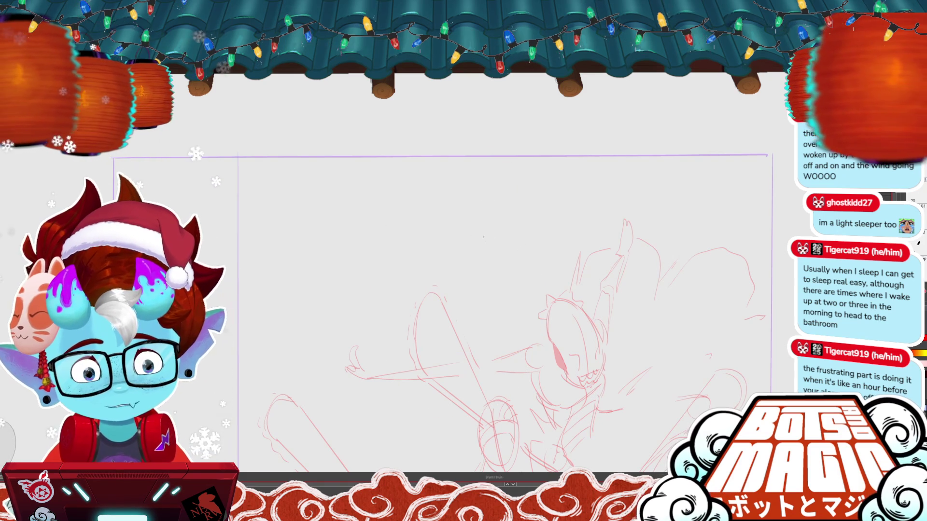
{"action": "key", "text": "b"}
Draw a new head oval with a horizontal guide line, then shrink it and move it down
{"action": "mouse_move", "coordinate": [479, 207]}
{"action": "left_mouse_down"}
{"action": "mouse_move", "coordinate": [522, 218]}
{"action": "mouse_move", "coordinate": [474, 212]}
{"action": "mouse_move", "coordinate": [491, 277]}
{"action": "left_mouse_up"}
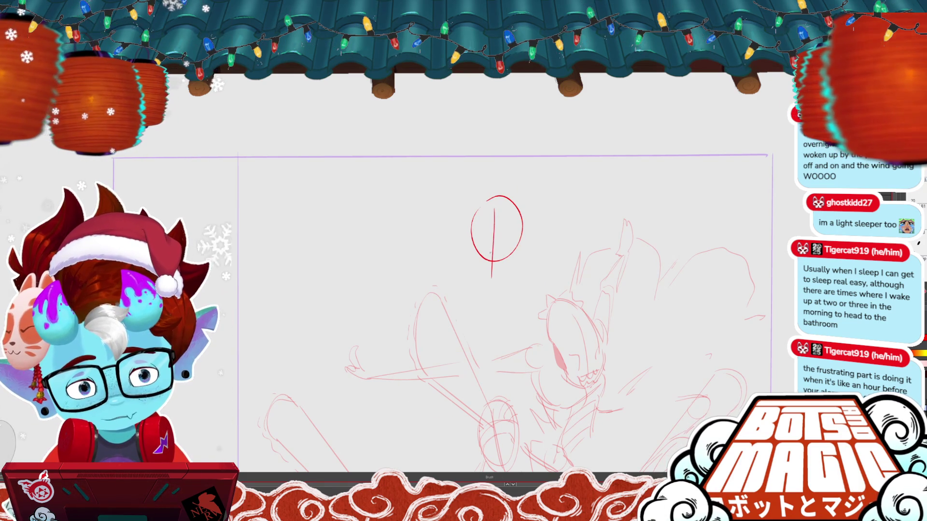
{"action": "left_click_drag", "start_coordinate": [469, 241], "coordinate": [510, 244]}
{"action": "key", "text": "s"}
{"action": "left_click_drag", "start_coordinate": [463, 193], "coordinate": [529, 283]}
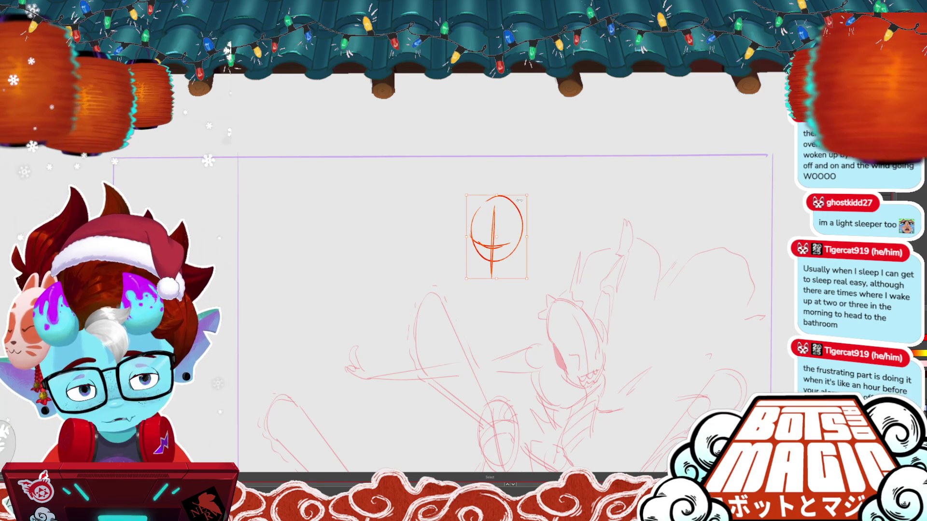
{"action": "left_click_drag", "start_coordinate": [497, 232], "coordinate": [506, 255]}
{"action": "key", "text": "b"}
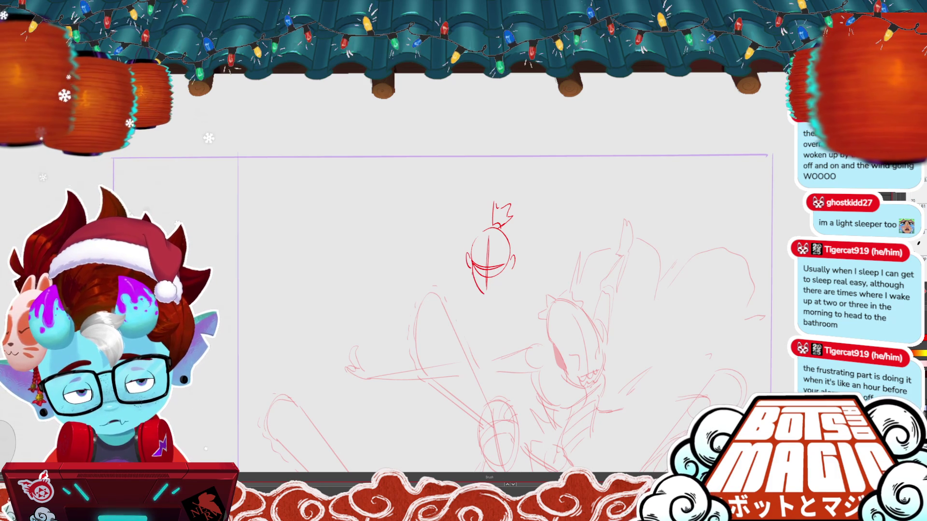
{"action": "key", "text": "ctrl+z"}
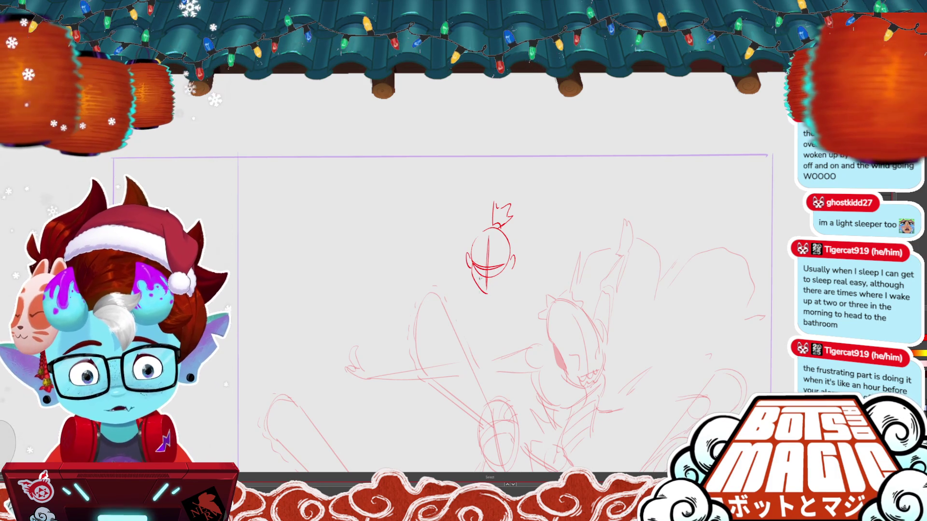
Add the chin under the head oval, adjust the side strokes, and centre the head
{"action": "mouse_move", "coordinate": [472, 270]}
{"action": "left_mouse_down"}
{"action": "mouse_move", "coordinate": [485, 292]}
{"action": "mouse_move", "coordinate": [521, 269]}
{"action": "mouse_move", "coordinate": [523, 253]}
{"action": "left_mouse_up"}
{"action": "key", "text": "m"}
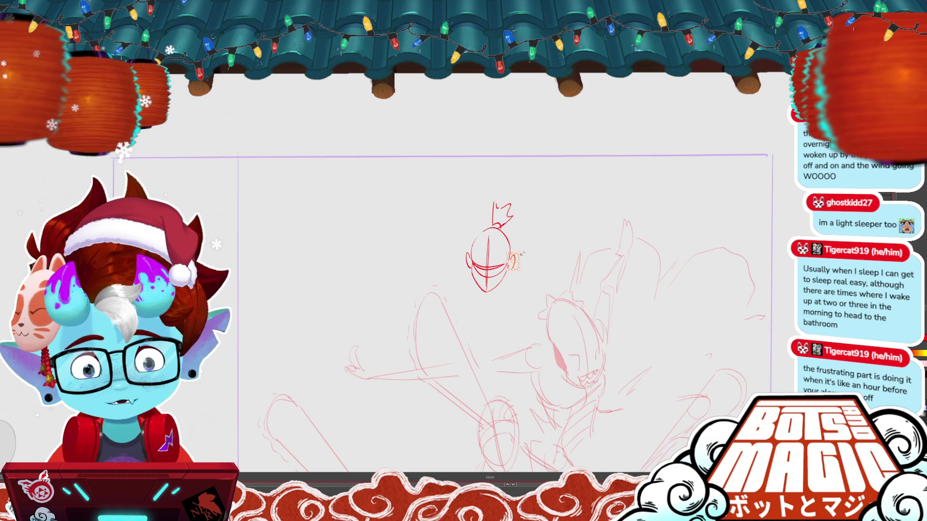
{"action": "key", "text": "Return"}
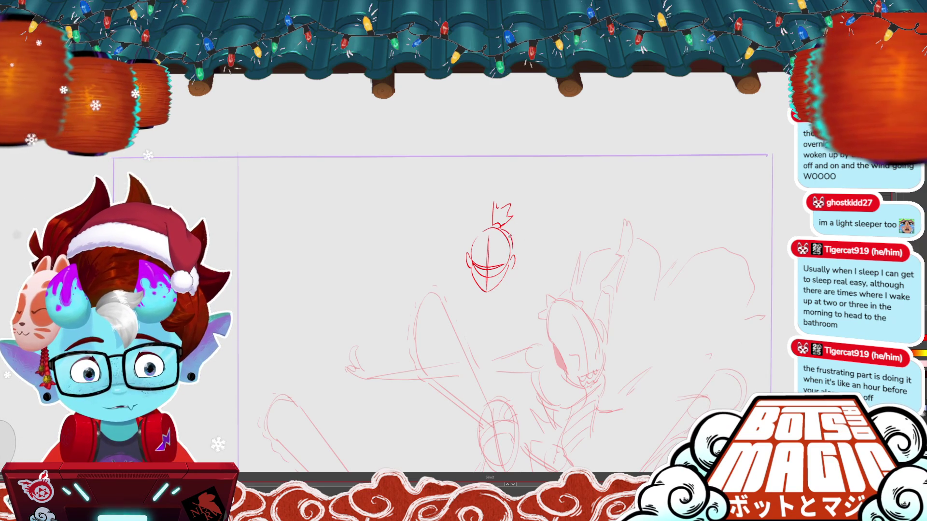
{"action": "key", "text": "v"}
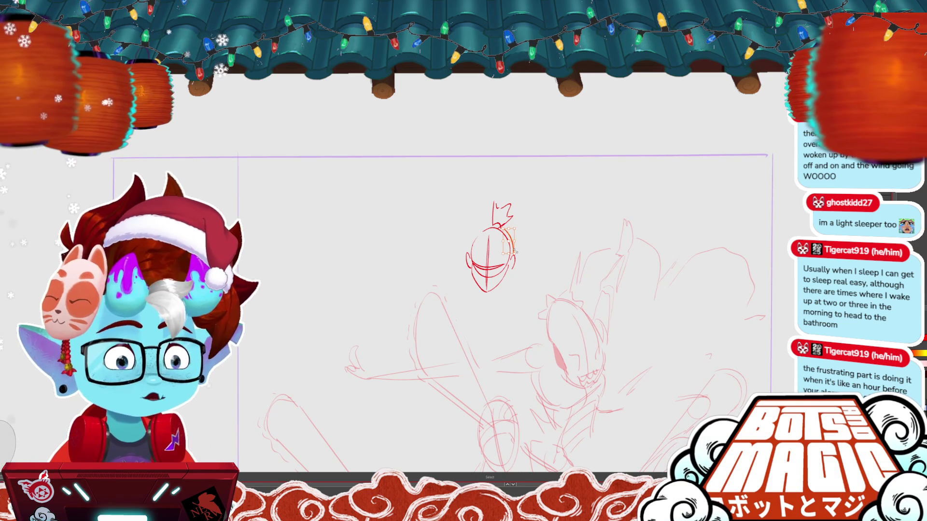
{"action": "left_click_drag", "start_coordinate": [515, 252], "coordinate": [569, 225]}
{"action": "key", "text": "b"}
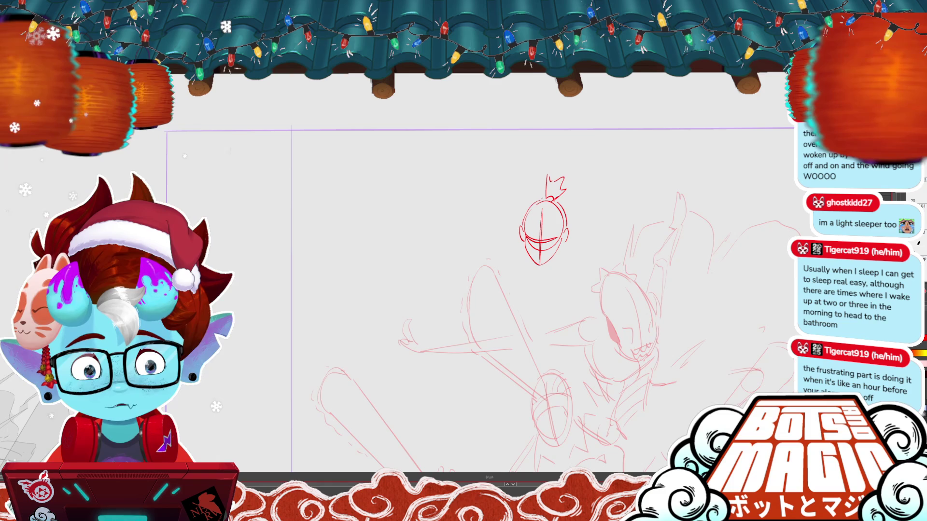
Try removing the curved strokes across the head, then restore them
{"action": "key", "text": "s"}
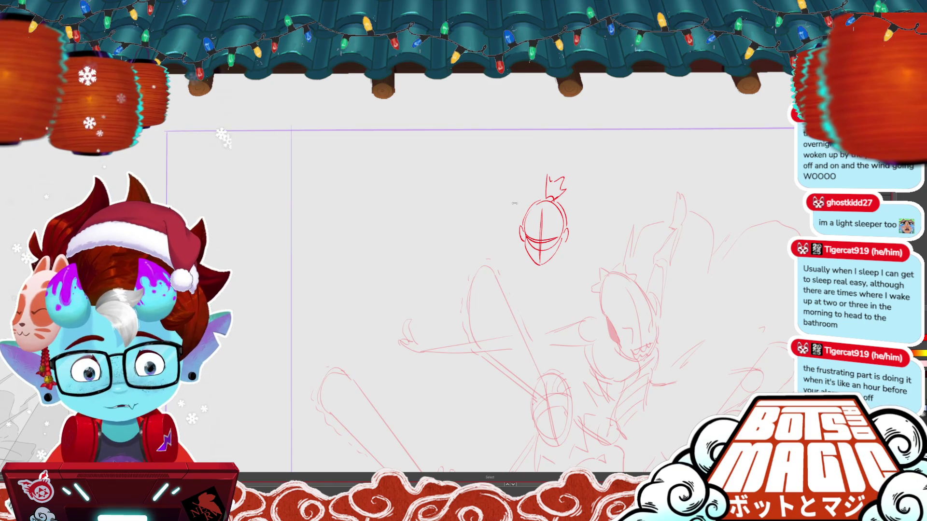
{"action": "key", "text": "b"}
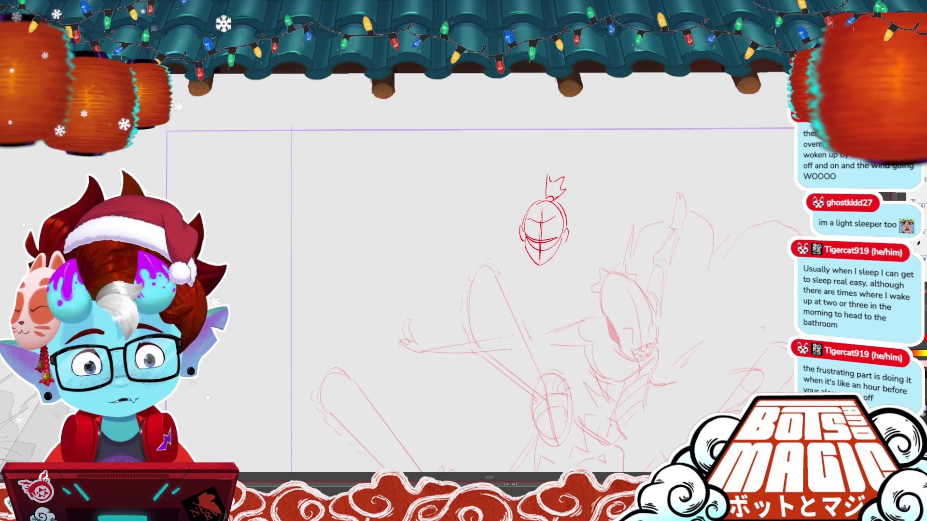
{"action": "key", "text": "ctrl+z"}
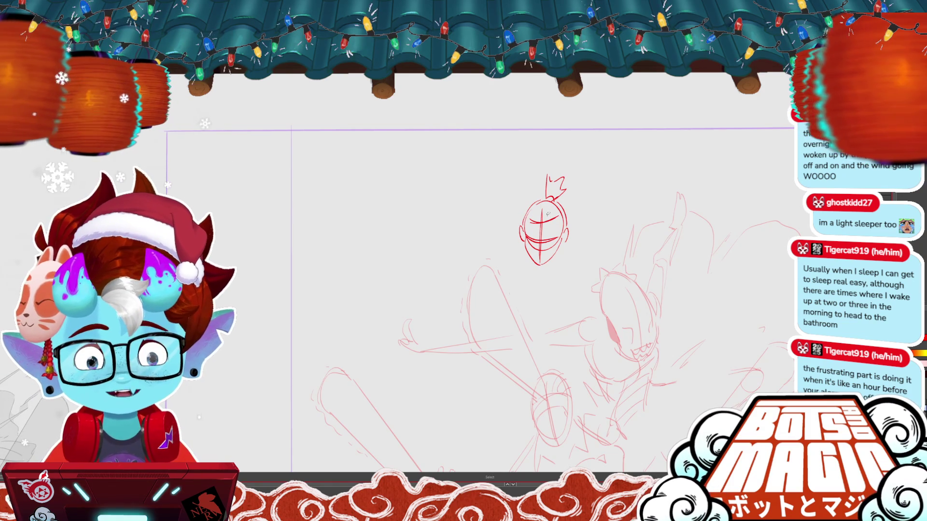
{"action": "key", "text": "s"}
{"action": "left_click", "coordinate": [543, 222]}
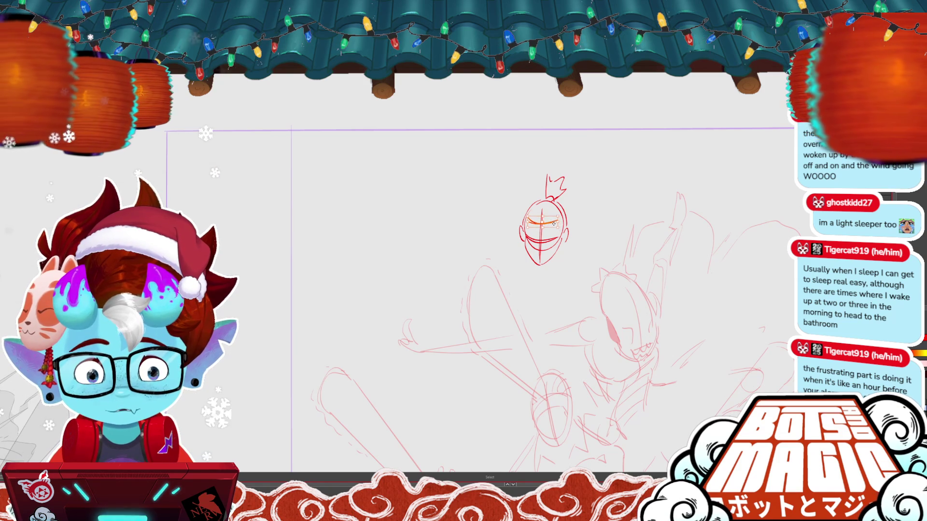
{"action": "key", "text": "Delete"}
{"action": "key", "text": "b"}
{"action": "key", "text": "ctrl+z"}
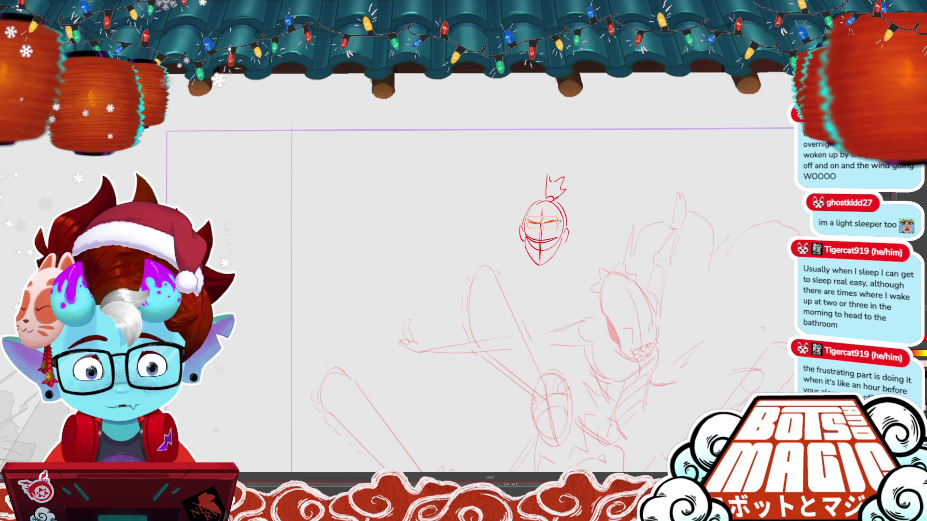
{"action": "key", "text": "ctrl+z"}
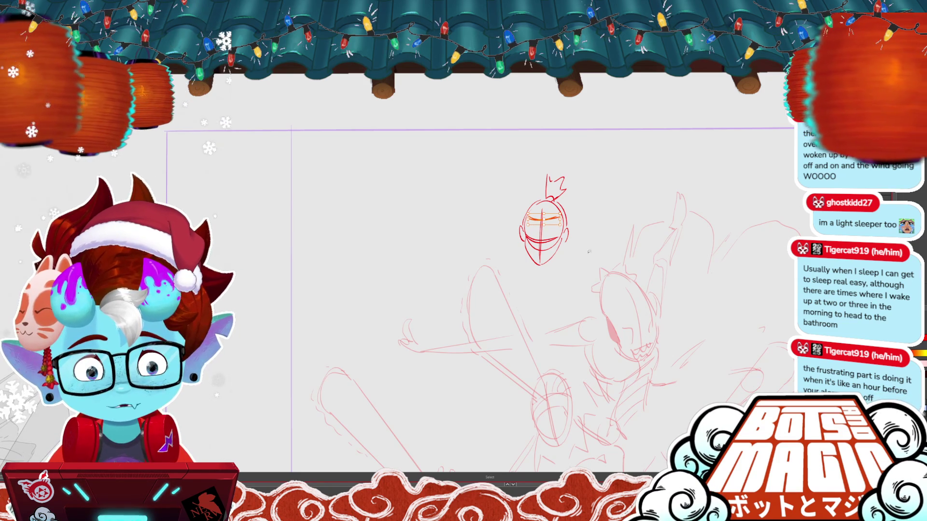
Enlarge the whole helmeted head sketch, then delete it to start over
{"action": "left_click_drag", "start_coordinate": [596, 204], "coordinate": [487, 291]}
{"action": "left_click_drag", "start_coordinate": [570, 272], "coordinate": [582, 285]}
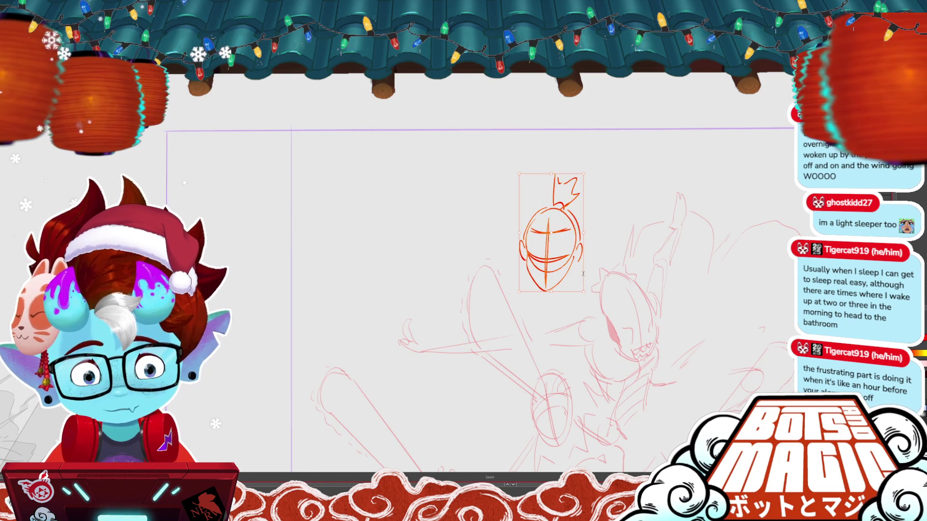
{"action": "key", "text": "ctrl+d"}
{"action": "key", "text": "b"}
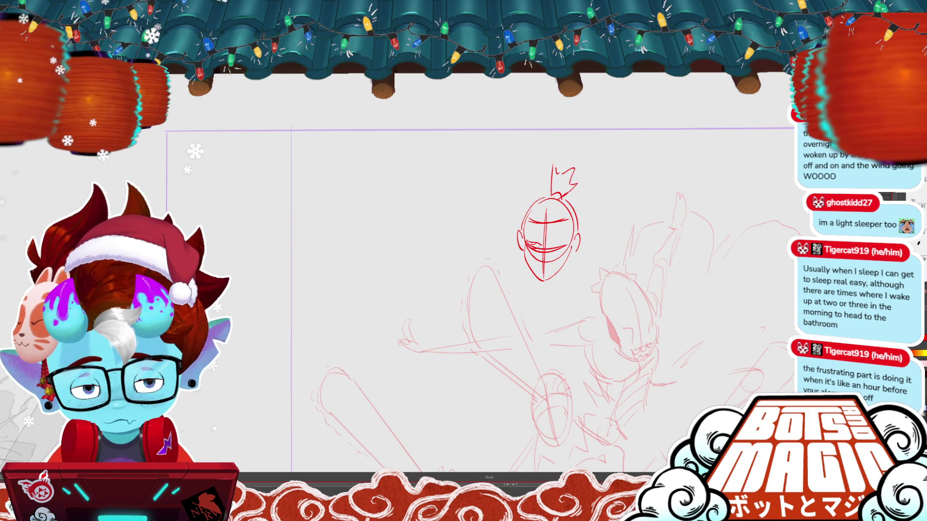
{"action": "key", "text": "m"}
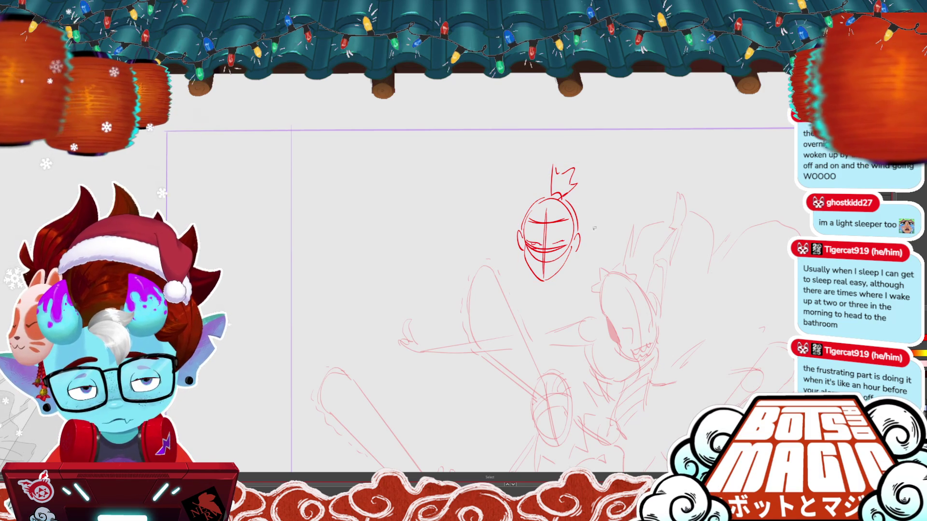
{"action": "key", "text": "Delete"}
Draw a new head oval with face marks and a long diagonal sword with round pommel
{"action": "key", "text": "b"}
{"action": "mouse_move", "coordinate": [535, 206]}
{"action": "left_mouse_down"}
{"action": "mouse_move", "coordinate": [558, 199]}
{"action": "mouse_move", "coordinate": [541, 274]}
{"action": "left_mouse_up"}
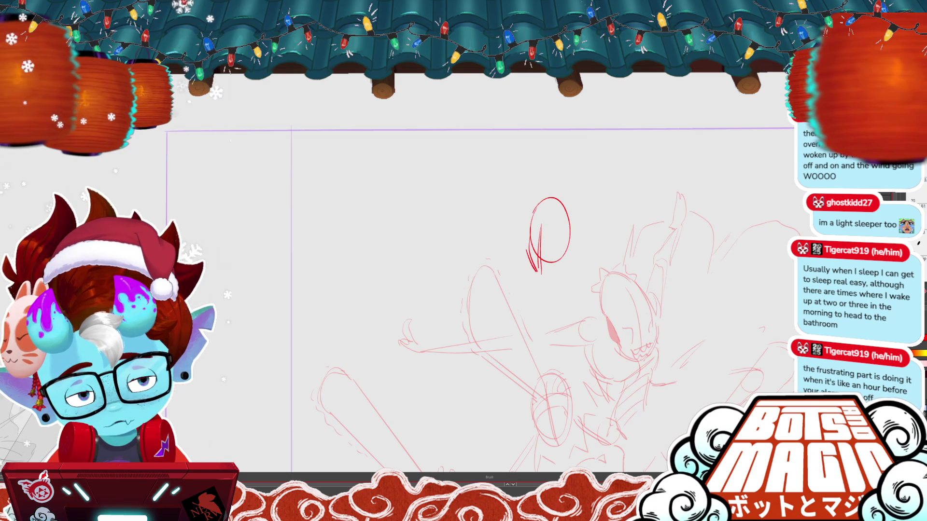
{"action": "left_click_drag", "start_coordinate": [543, 276], "coordinate": [571, 249]}
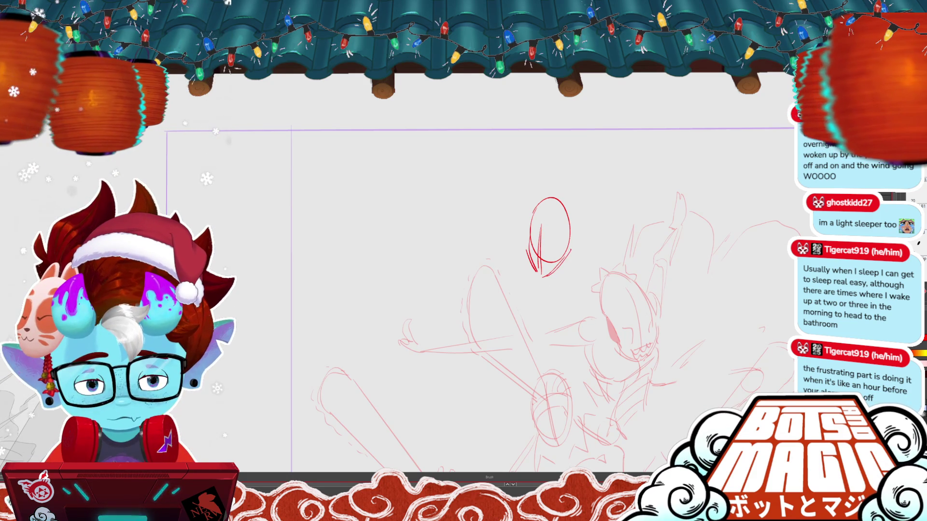
{"action": "left_click_drag", "start_coordinate": [436, 351], "coordinate": [615, 228]}
{"action": "left_click_drag", "start_coordinate": [628, 218], "coordinate": [623, 238]}
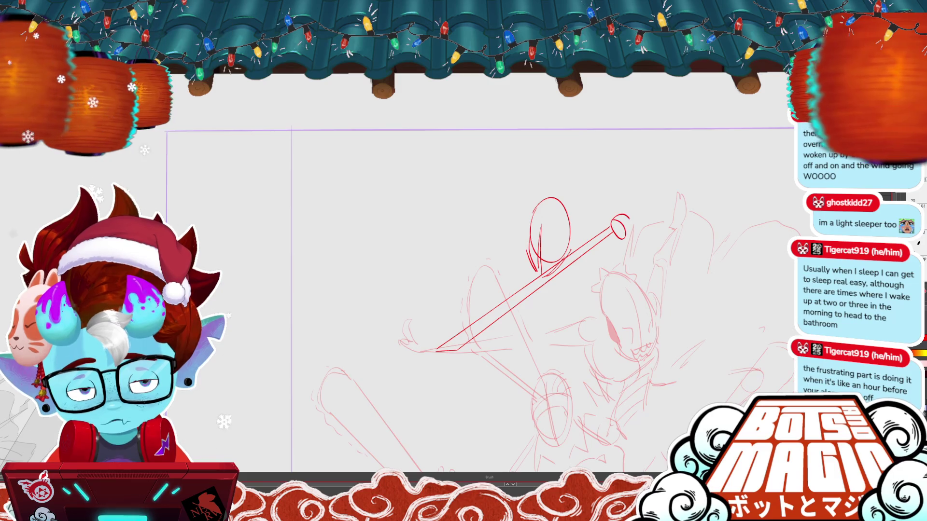
{"action": "left_click_drag", "start_coordinate": [632, 205], "coordinate": [630, 217]}
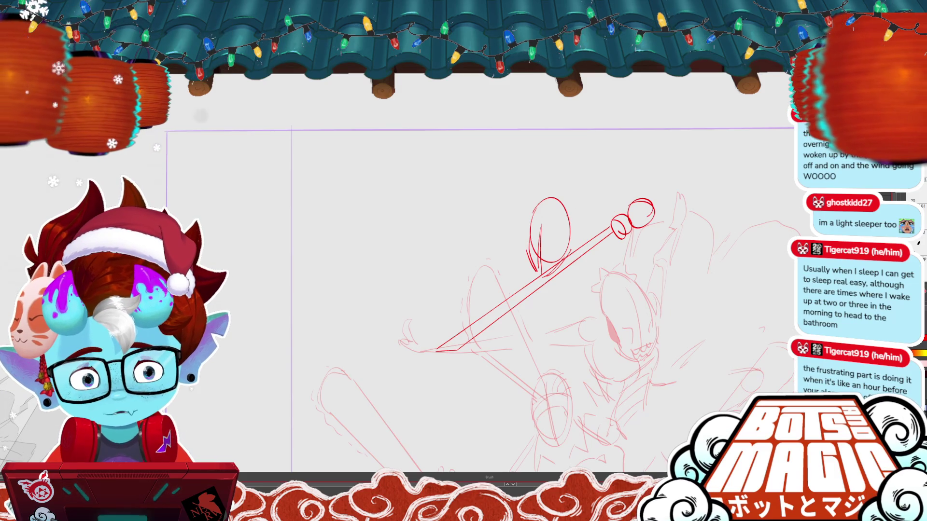
{"action": "mouse_move", "coordinate": [574, 230]}
{"action": "left_mouse_down"}
{"action": "mouse_move", "coordinate": [573, 251]}
{"action": "mouse_move", "coordinate": [555, 245]}
{"action": "left_mouse_up"}
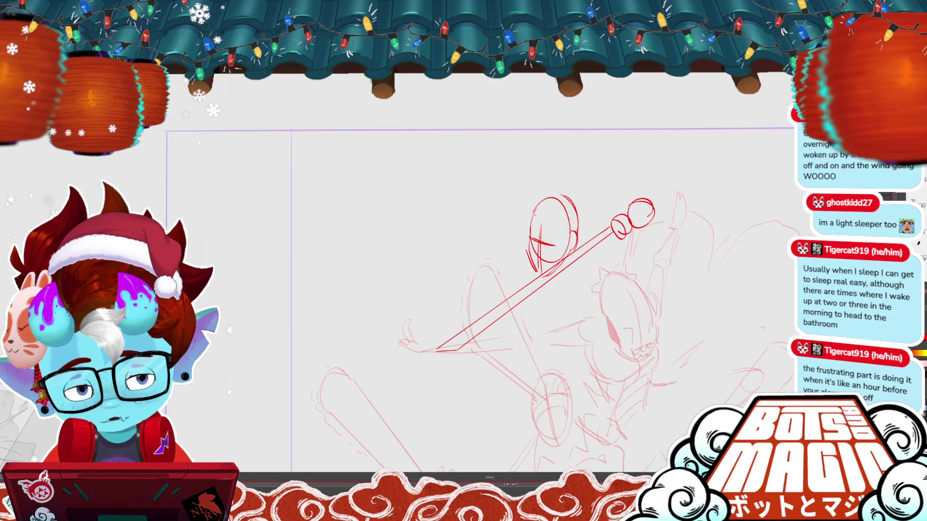
{"action": "mouse_move", "coordinate": [533, 225]}
{"action": "left_mouse_down"}
{"action": "mouse_move", "coordinate": [561, 221]}
{"action": "mouse_move", "coordinate": [575, 205]}
{"action": "mouse_move", "coordinate": [561, 192]}
{"action": "mouse_move", "coordinate": [580, 199]}
{"action": "left_mouse_up"}
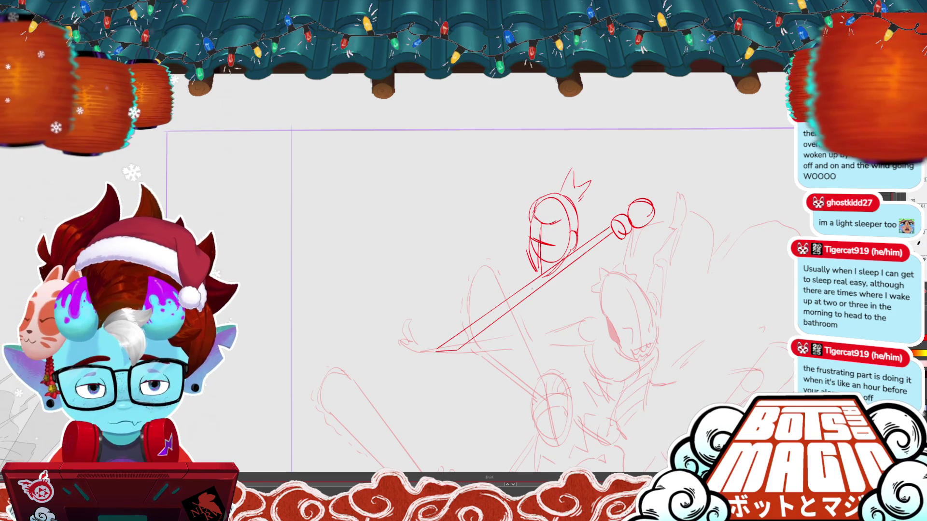
Sketch the shoulder and arm gripping the staff, then shrink the figure slightly up-left
{"action": "left_click_drag", "start_coordinate": [526, 252], "coordinate": [497, 278]}
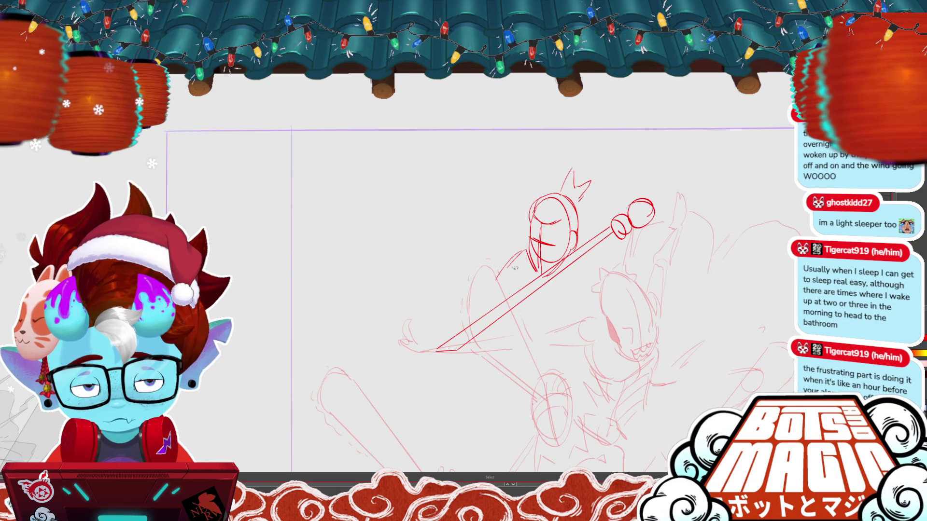
{"action": "left_click_drag", "start_coordinate": [654, 223], "coordinate": [638, 299]}
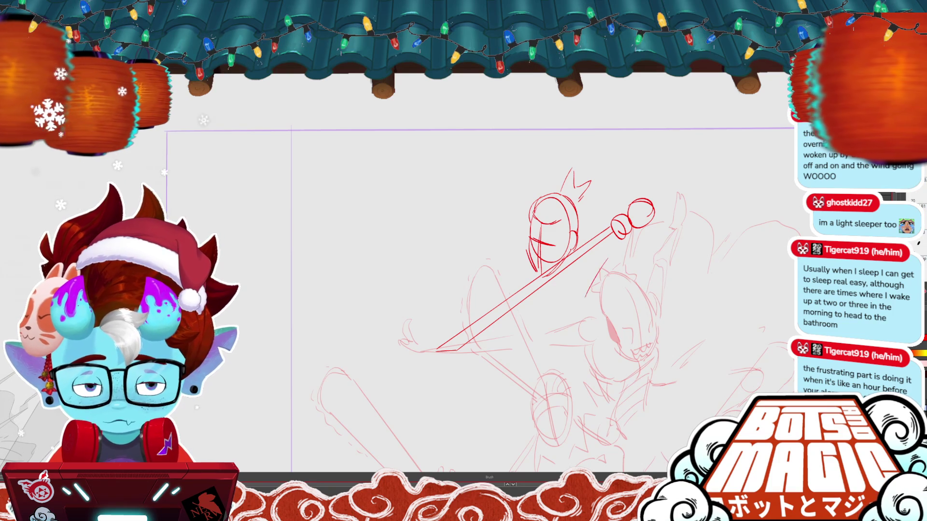
{"action": "mouse_move", "coordinate": [607, 254]}
{"action": "left_mouse_down"}
{"action": "mouse_move", "coordinate": [586, 296]}
{"action": "mouse_move", "coordinate": [633, 303]}
{"action": "left_mouse_up"}
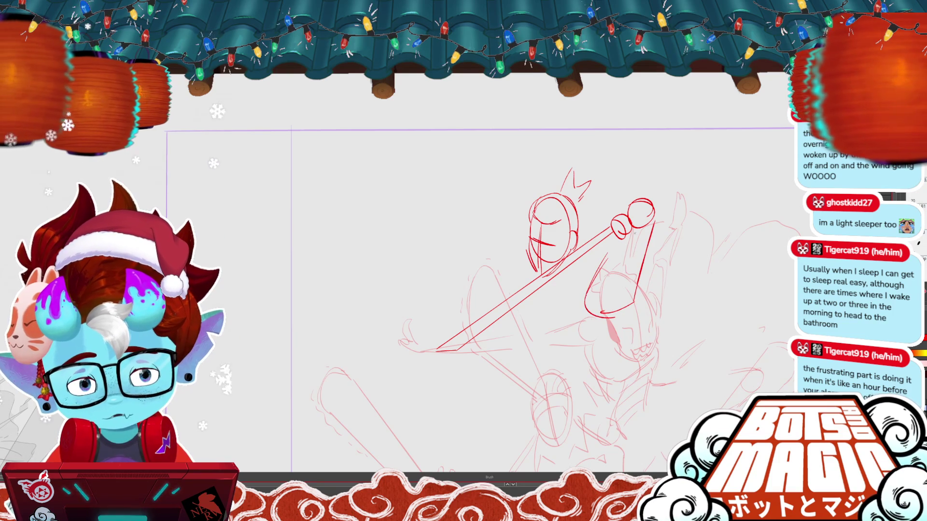
{"action": "mouse_move", "coordinate": [633, 233]}
{"action": "left_mouse_down"}
{"action": "mouse_move", "coordinate": [620, 299]}
{"action": "mouse_move", "coordinate": [586, 309]}
{"action": "mouse_move", "coordinate": [613, 318]}
{"action": "left_mouse_up"}
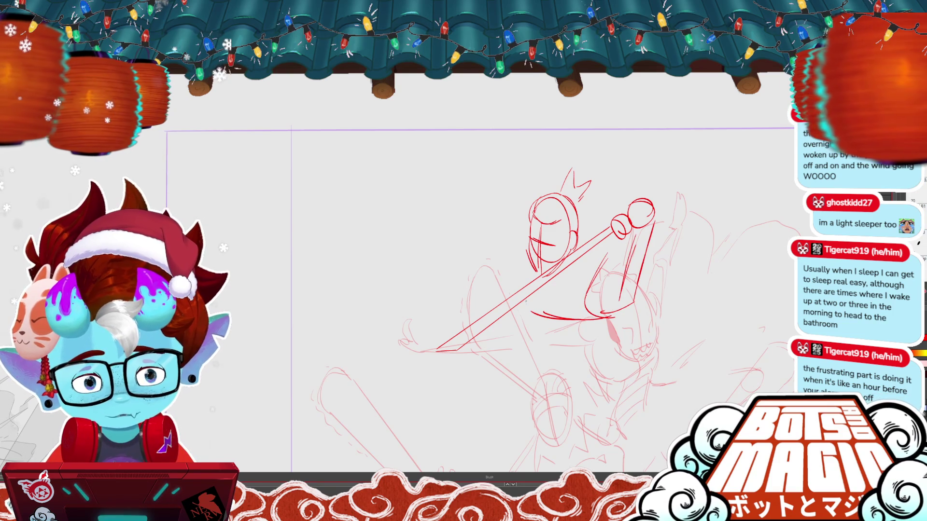
{"action": "left_click_drag", "start_coordinate": [521, 311], "coordinate": [534, 348]}
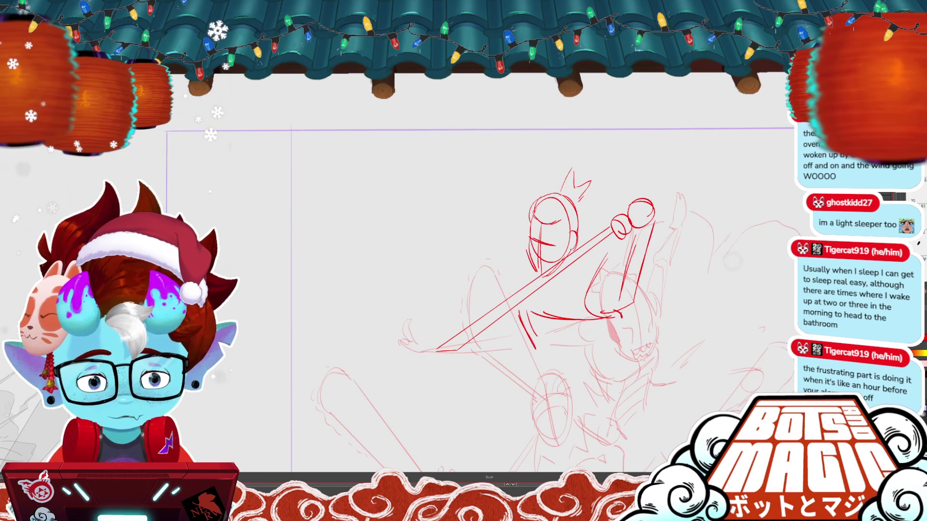
{"action": "key", "text": "ctrl+minus"}
{"action": "key", "text": "ctrl+t"}
{"action": "left_click_drag", "start_coordinate": [544, 276], "coordinate": [514, 248]}
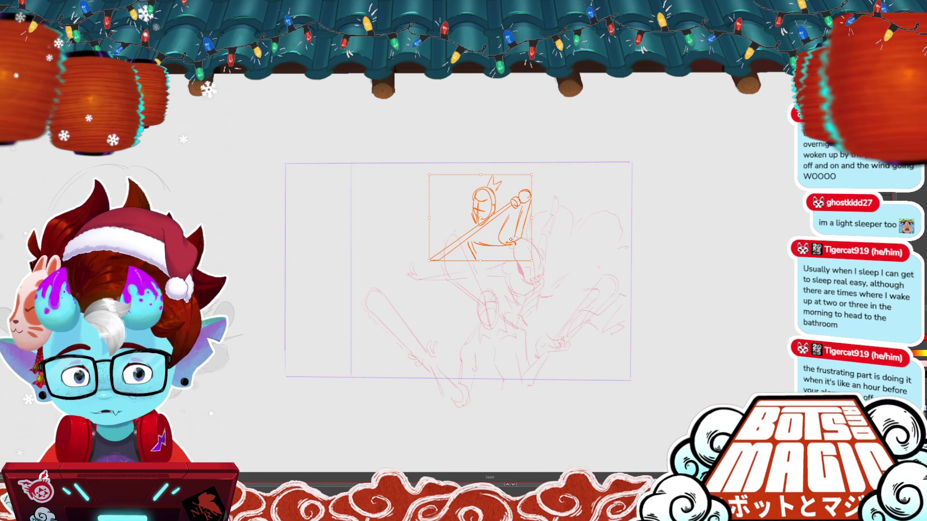
Apply the resize and add a short arm stroke below the figure's grip
{"action": "key", "text": "ctrl+plus"}
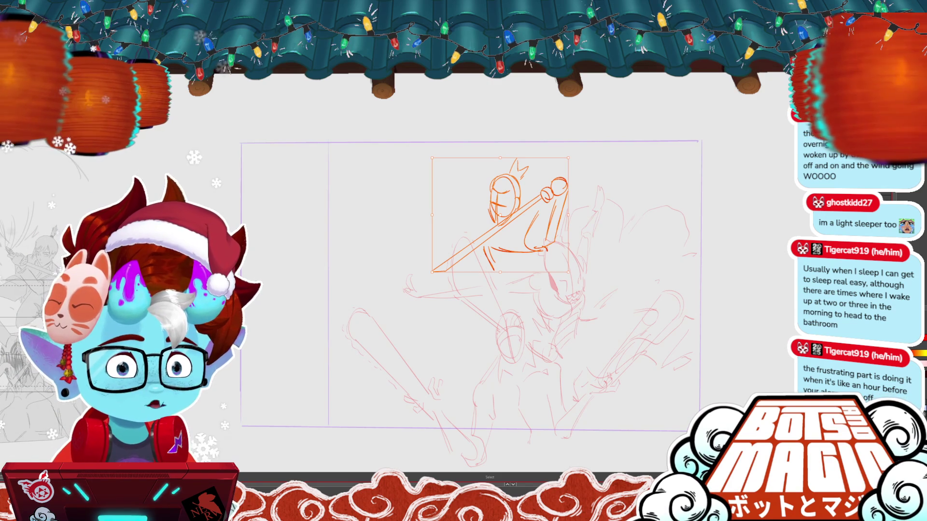
{"action": "key", "text": "b"}
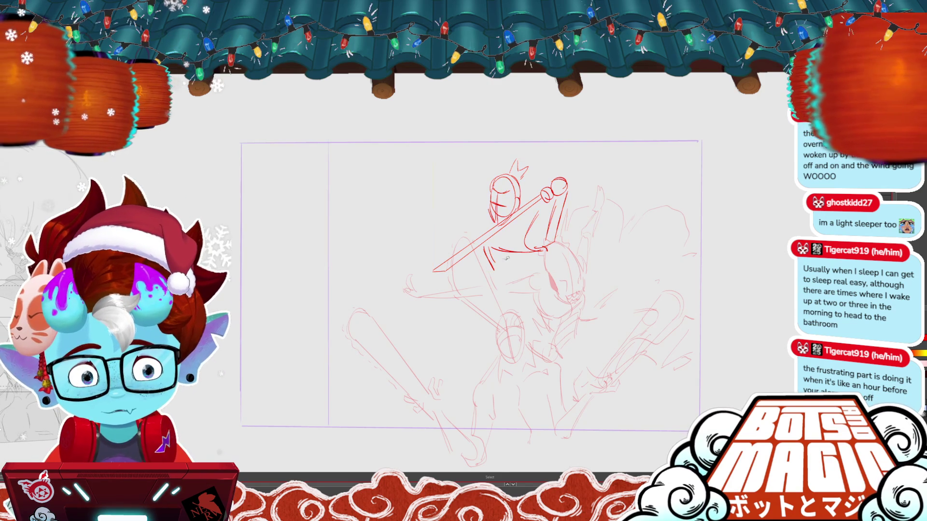
{"action": "left_click_drag", "start_coordinate": [484, 247], "coordinate": [507, 273]}
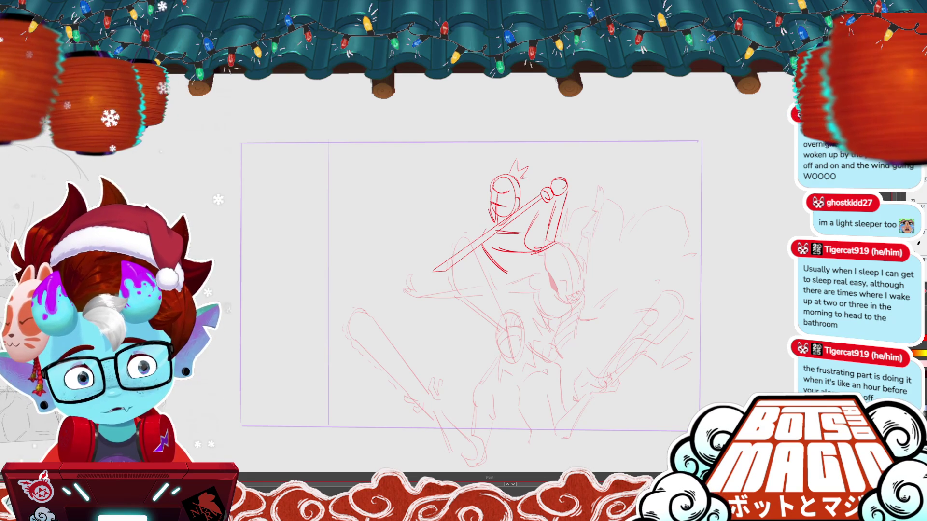
Replace the line under the helmeted figure's body, then select the whole upper figure sketch
{"action": "scroll", "coordinate": [508, 191], "scroll_direction": "up", "scroll_amount": 3}
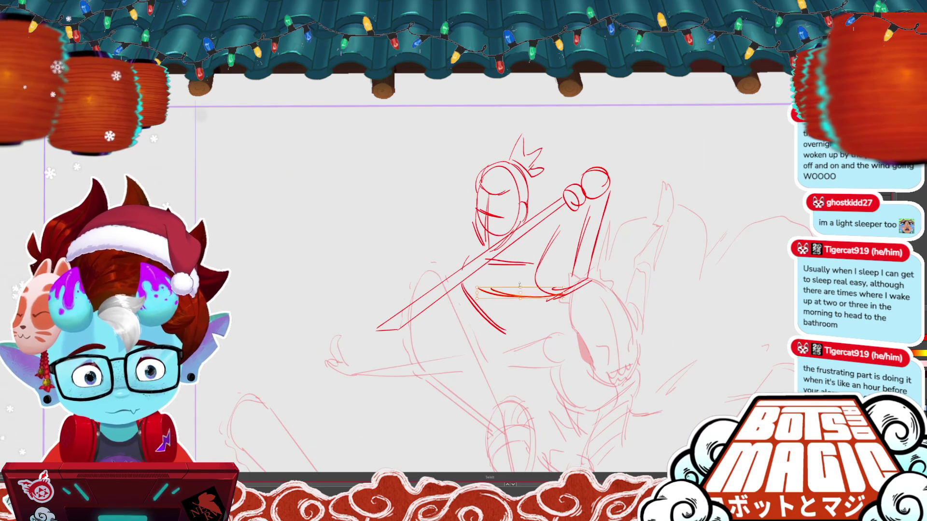
{"action": "key", "text": "ctrl+z"}
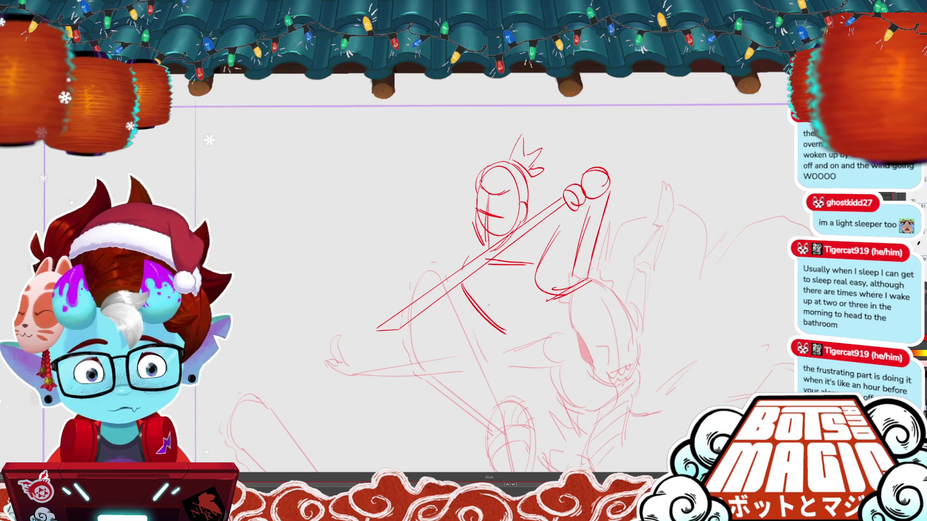
{"action": "left_click_drag", "start_coordinate": [492, 305], "coordinate": [548, 302]}
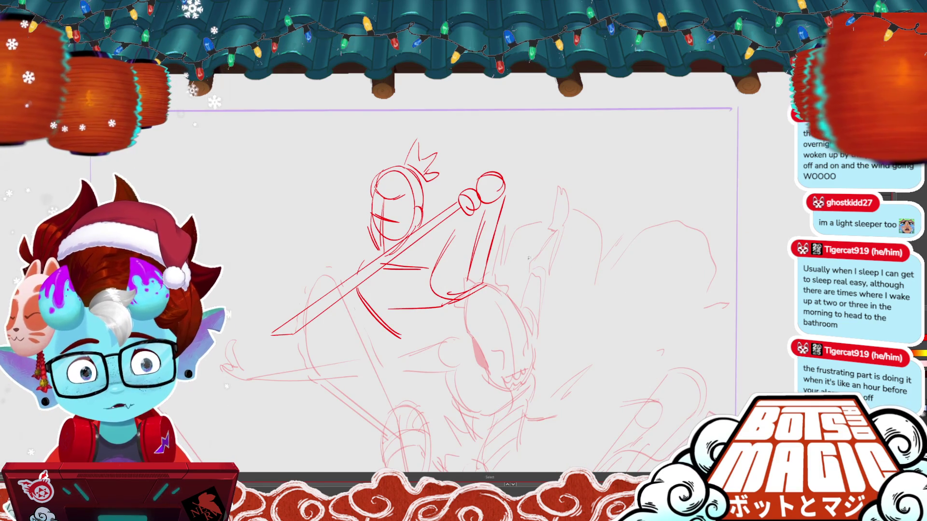
{"action": "mouse_move", "coordinate": [535, 251]}
{"action": "left_mouse_down"}
{"action": "mouse_move", "coordinate": [256, 347]}
{"action": "mouse_move", "coordinate": [594, 258]}
{"action": "left_mouse_up"}
{"action": "key", "text": "ctrl+t"}
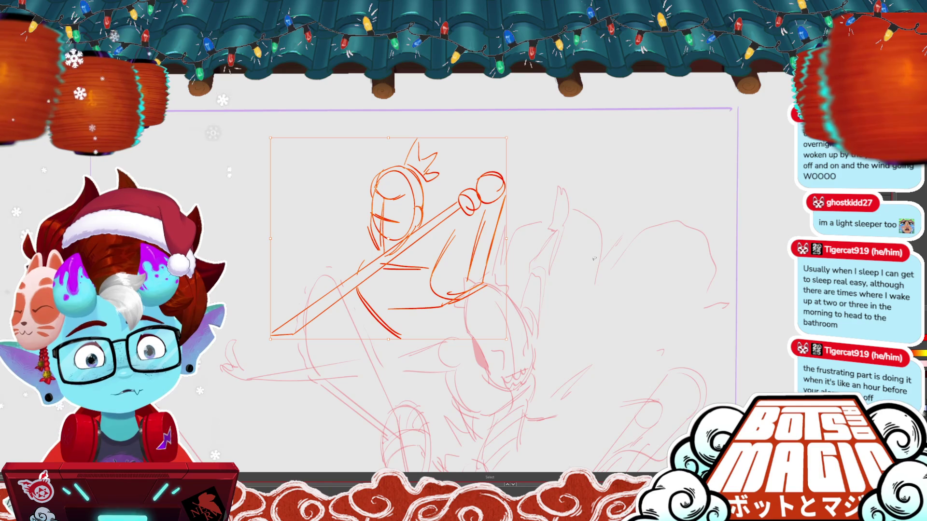
Delete the old upper figure and draw a new head oval with a staff line
{"action": "key", "text": "Delete"}
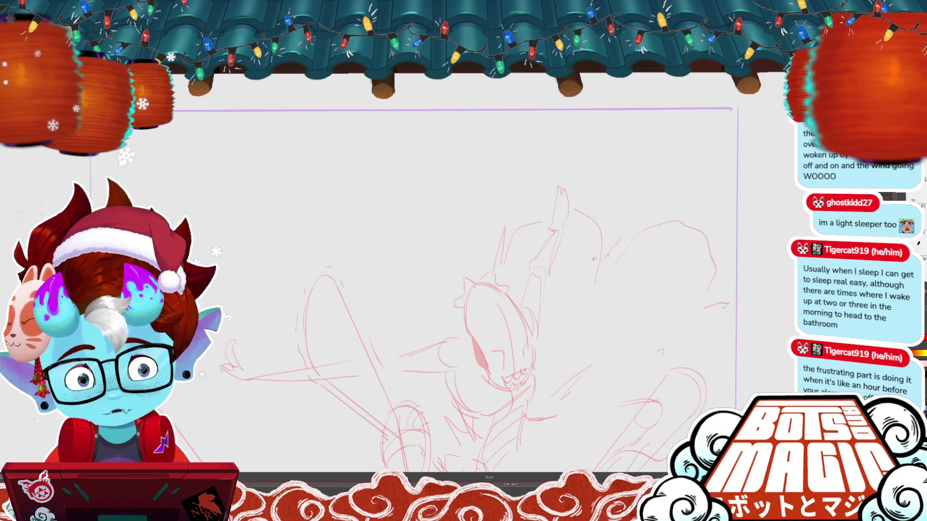
{"action": "left_click_drag", "start_coordinate": [399, 172], "coordinate": [418, 151]}
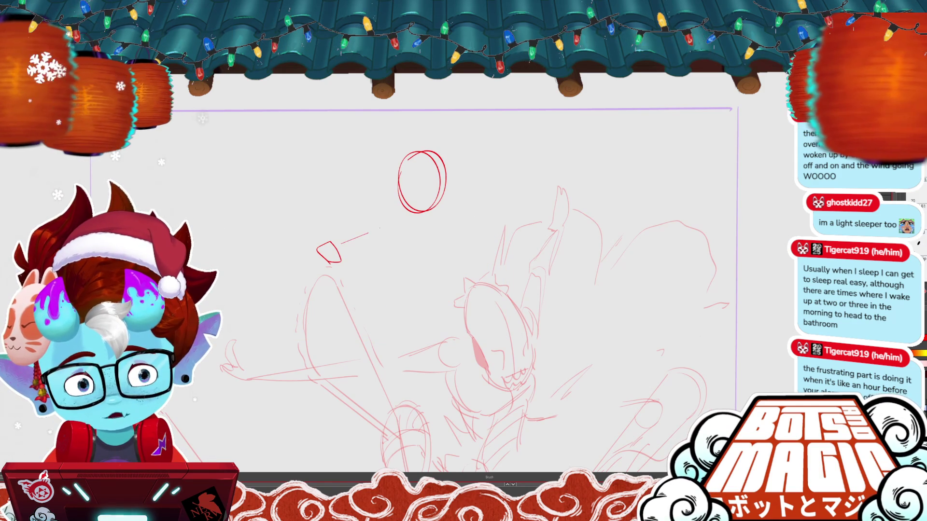
{"action": "mouse_move", "coordinate": [368, 233]}
{"action": "left_mouse_down"}
{"action": "mouse_move", "coordinate": [514, 174]}
{"action": "mouse_move", "coordinate": [334, 248]}
{"action": "mouse_move", "coordinate": [396, 272]}
{"action": "left_mouse_up"}
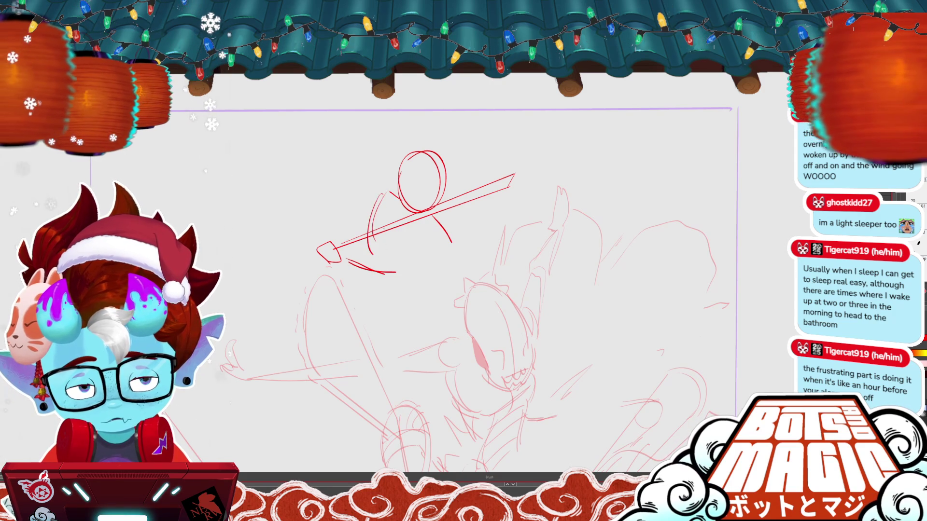
Try a curved back line left of the head, then remove it
{"action": "mouse_move", "coordinate": [390, 194]}
{"action": "left_mouse_down"}
{"action": "mouse_move", "coordinate": [369, 239]}
{"action": "mouse_move", "coordinate": [349, 256]}
{"action": "mouse_move", "coordinate": [353, 292]}
{"action": "left_mouse_up"}
{"action": "key", "text": "Delete"}
{"action": "key", "text": "b"}
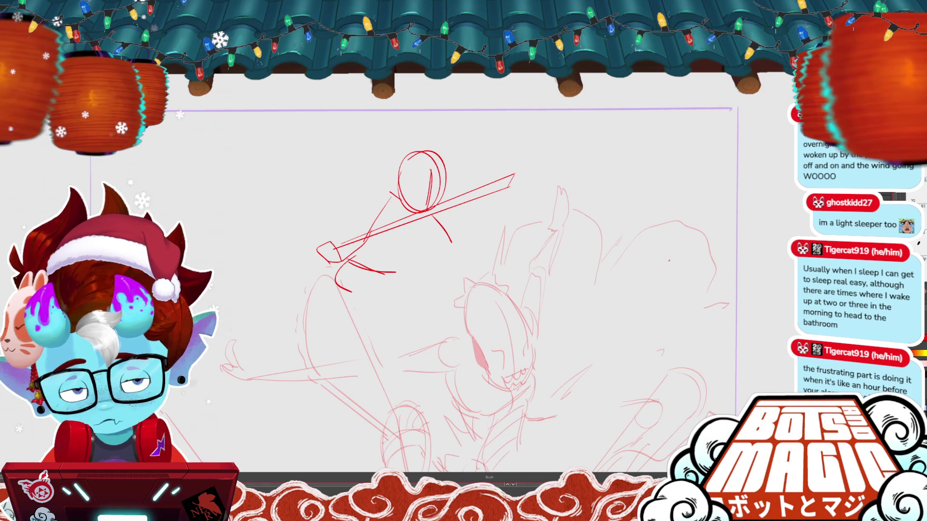
{"action": "key", "text": "ctrl+minus"}
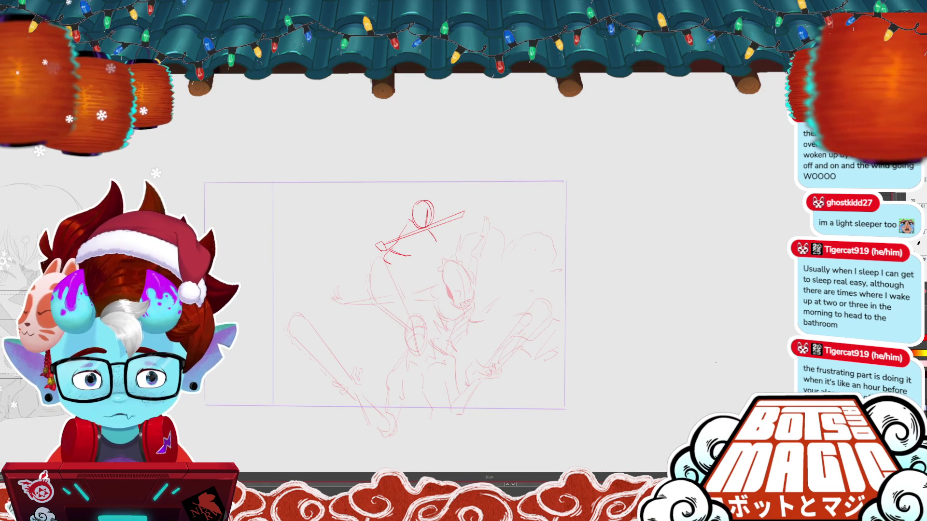
Add small ear strokes above the head circle and a boxy stroke along the figure's arm
{"action": "key", "text": "ctrl+plus"}
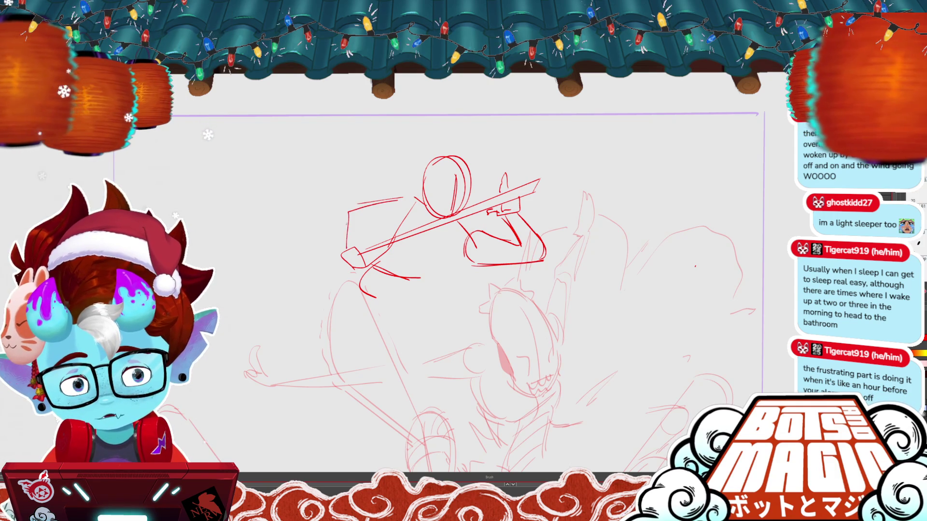
{"action": "left_click_drag", "start_coordinate": [413, 154], "coordinate": [429, 159]}
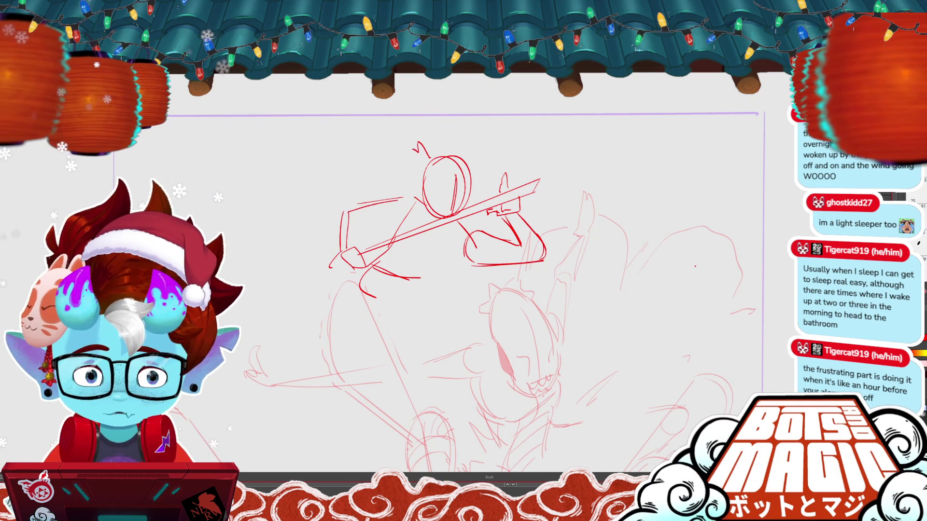
{"action": "left_click_drag", "start_coordinate": [343, 252], "coordinate": [330, 267]}
{"action": "scroll", "coordinate": [438, 289], "scroll_direction": "down", "scroll_amount": 4}
{"action": "scroll", "coordinate": [439, 270], "scroll_direction": "up", "scroll_amount": 2}
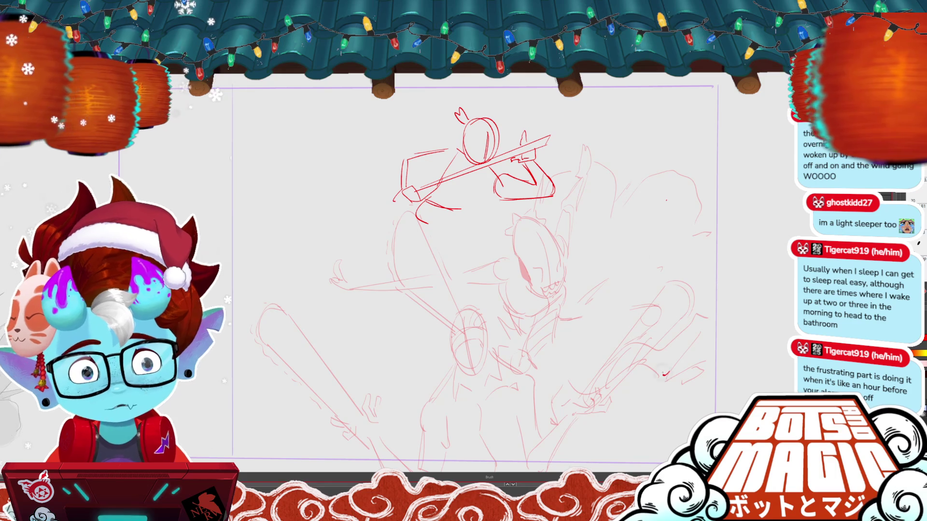
{"action": "mouse_move", "coordinate": [451, 189]}
{"action": "left_mouse_down"}
{"action": "mouse_move", "coordinate": [425, 206]}
{"action": "mouse_move", "coordinate": [460, 232]}
{"action": "left_mouse_up"}
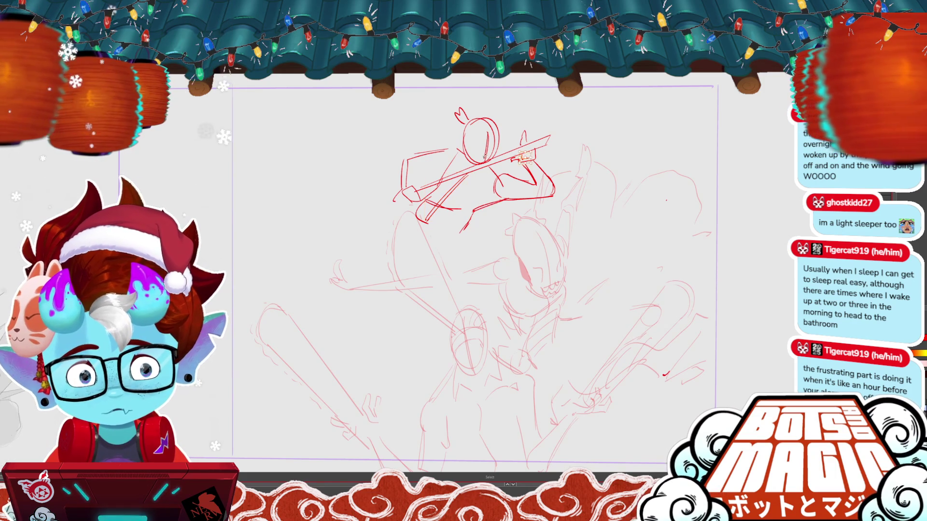
{"action": "scroll", "coordinate": [439, 300], "scroll_direction": "down", "scroll_amount": 2}
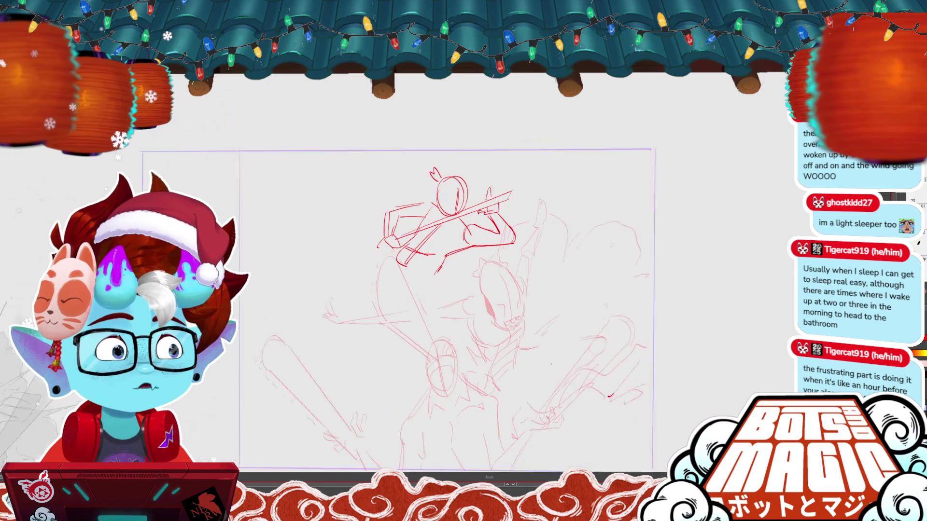
{"action": "scroll", "coordinate": [400, 289], "scroll_direction": "down", "scroll_amount": 3}
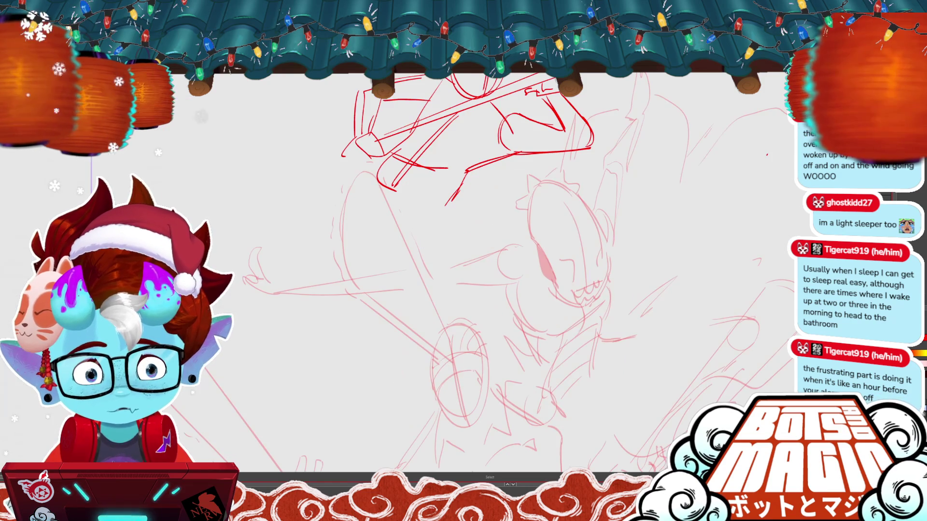
Move the short stroke up-left onto the arm and delete a misplaced diagonal stroke
{"action": "scroll", "coordinate": [420, 193], "scroll_direction": "up", "scroll_amount": 3}
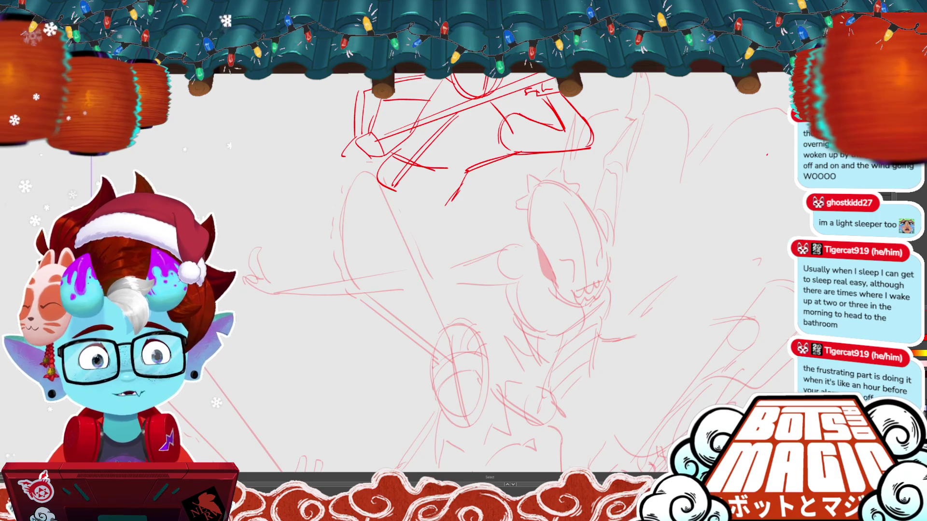
{"action": "left_click_drag", "start_coordinate": [472, 218], "coordinate": [616, 258]}
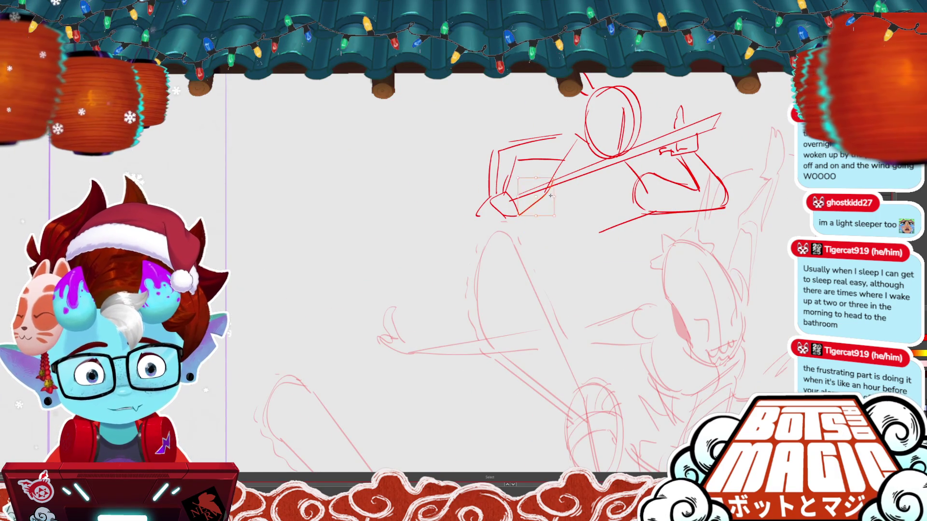
{"action": "left_click_drag", "start_coordinate": [585, 239], "coordinate": [551, 164]}
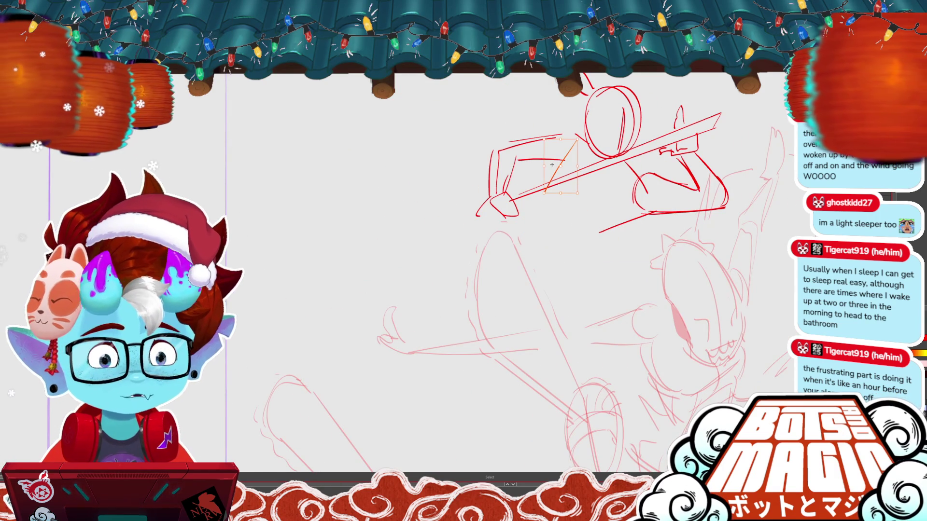
{"action": "key", "text": "Delete"}
{"action": "key", "text": "b"}
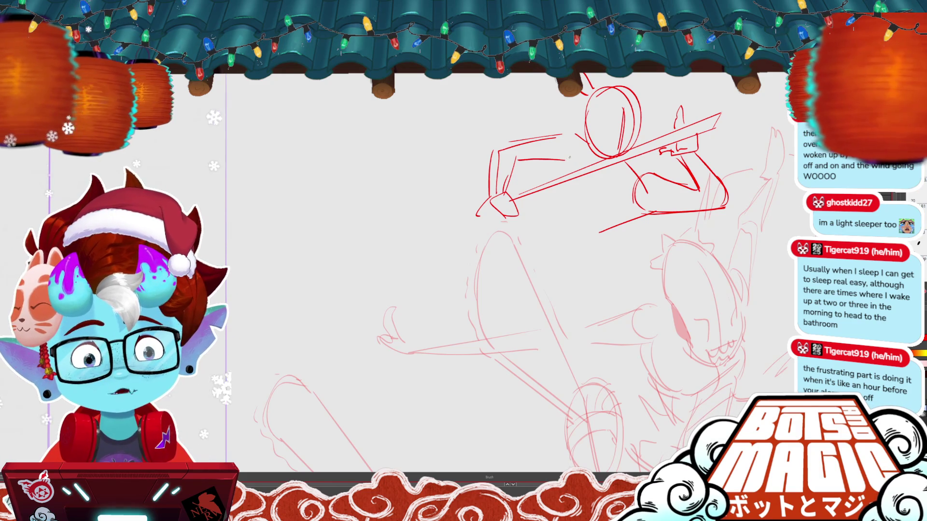
Add short strokes below the polearm arm and delete the stray diagonal stroke beneath it
{"action": "left_click_drag", "start_coordinate": [564, 161], "coordinate": [556, 193]}
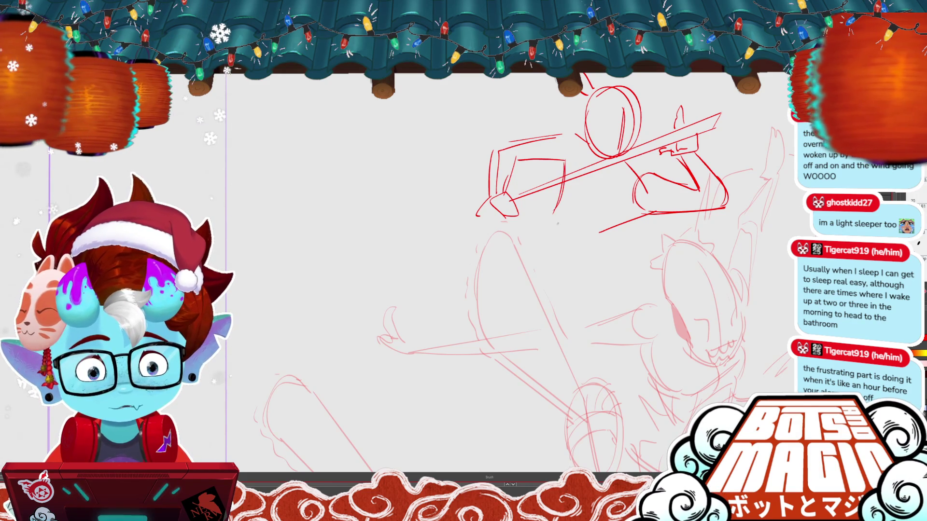
{"action": "left_click", "coordinate": [625, 223]}
{"action": "key", "text": "Delete"}
{"action": "key", "text": "b"}
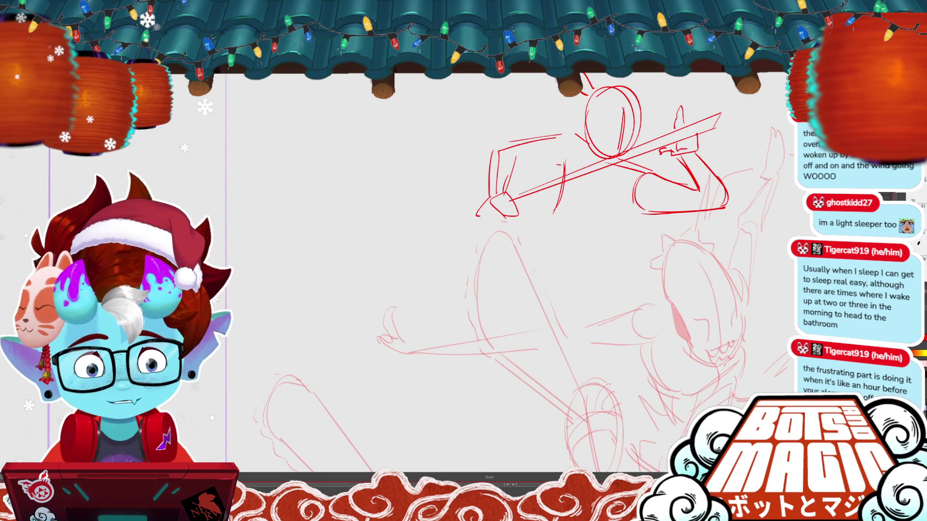
{"action": "scroll", "coordinate": [531, 271], "scroll_direction": "right", "scroll_amount": 3}
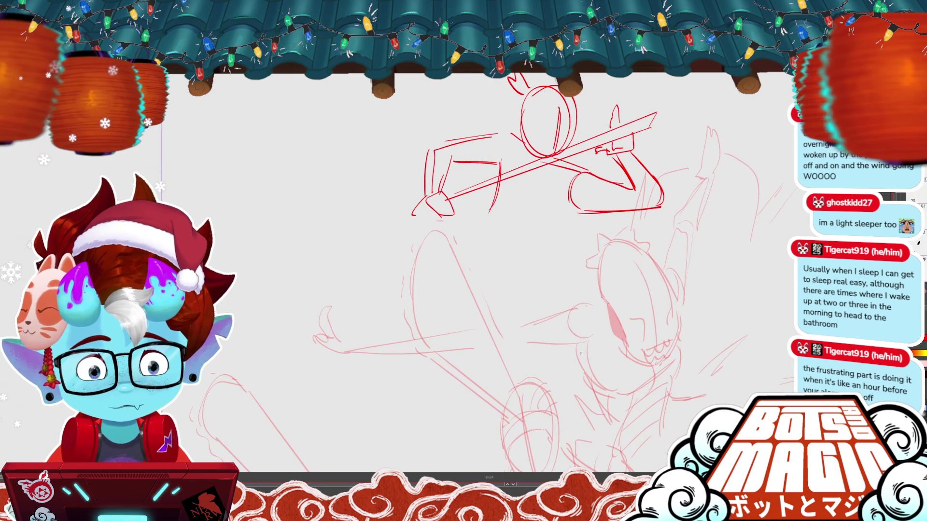
Brush a stroke down-left below the polearm figure to start its torso and legs
{"action": "key", "text": "v"}
{"action": "left_click_drag", "start_coordinate": [431, 133], "coordinate": [498, 194]}
{"action": "key", "text": "b"}
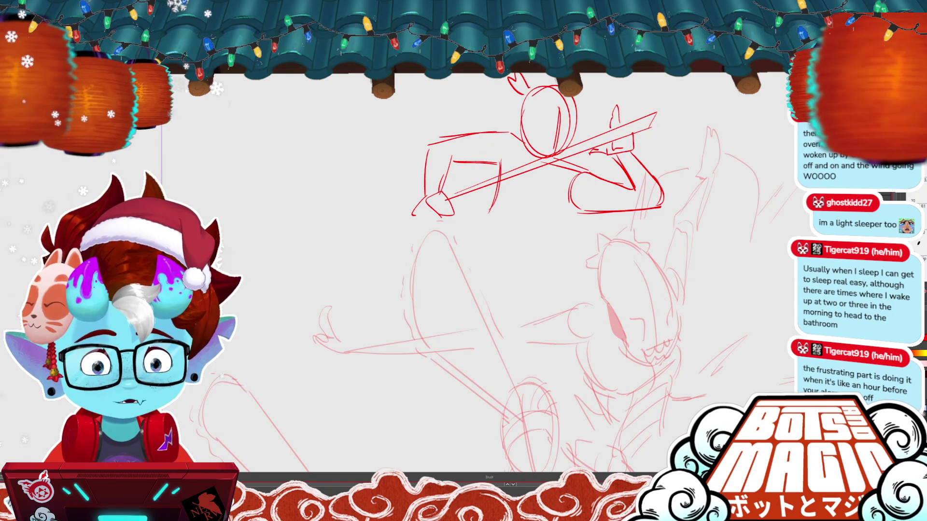
{"action": "left_click_drag", "start_coordinate": [570, 209], "coordinate": [548, 239]}
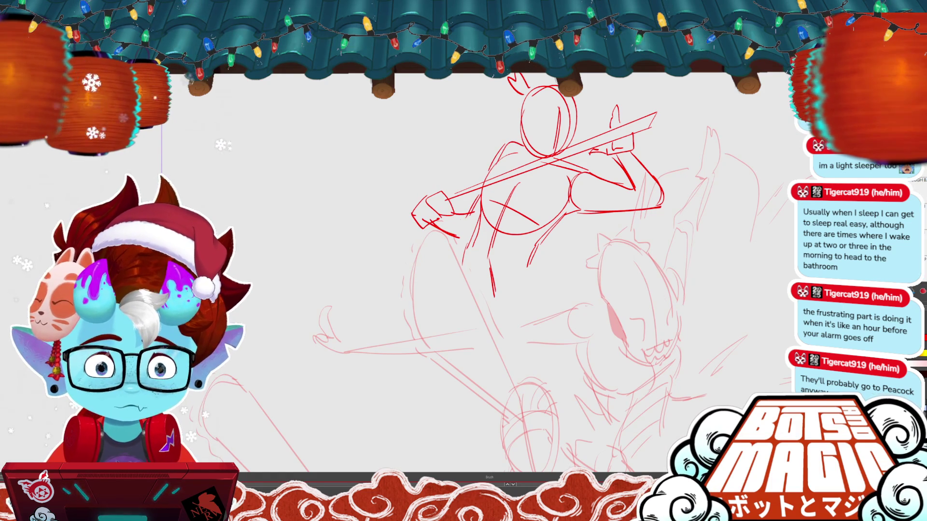
Flip the polearm figure horizontally and shift it left and down in the panel
{"action": "key", "text": "ctrl+0"}
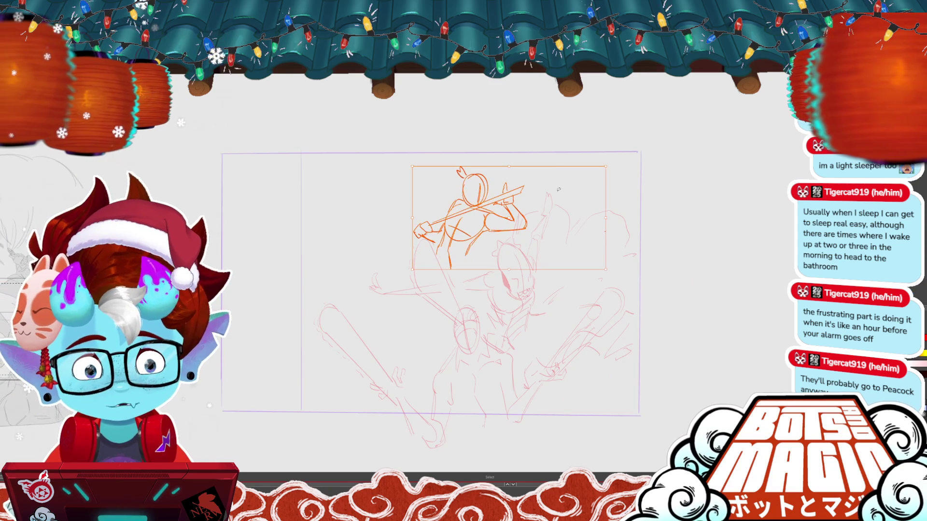
{"action": "left_click_drag", "start_coordinate": [580, 238], "coordinate": [490, 263]}
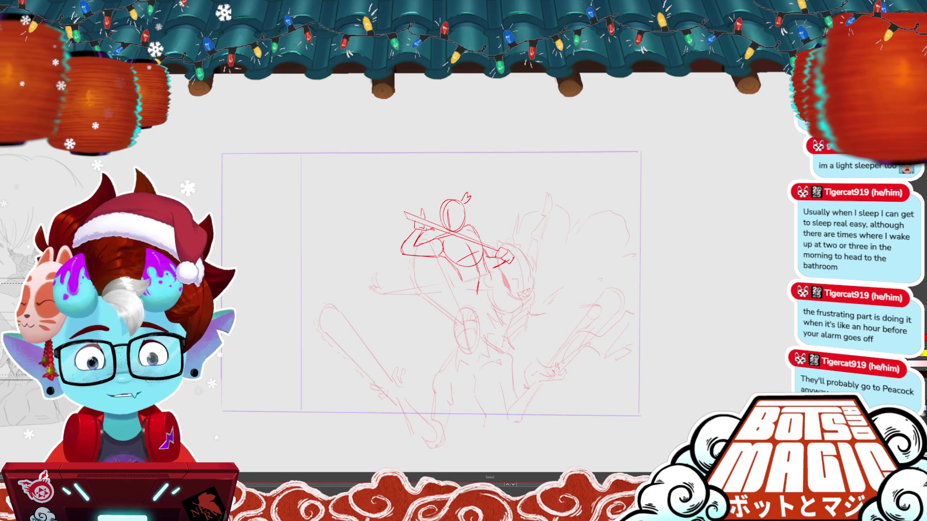
Sketch visor lines across the helmet top and add lower strokes to its crest
{"action": "scroll", "coordinate": [386, 236], "scroll_direction": "up", "scroll_amount": 5}
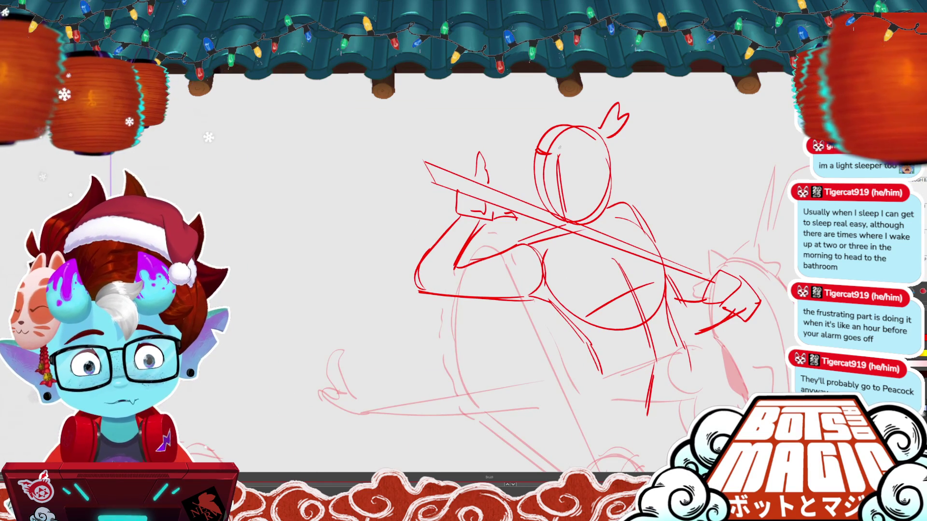
{"action": "mouse_move", "coordinate": [537, 154]}
{"action": "left_mouse_down"}
{"action": "mouse_move", "coordinate": [594, 140]}
{"action": "mouse_move", "coordinate": [598, 170]}
{"action": "left_mouse_up"}
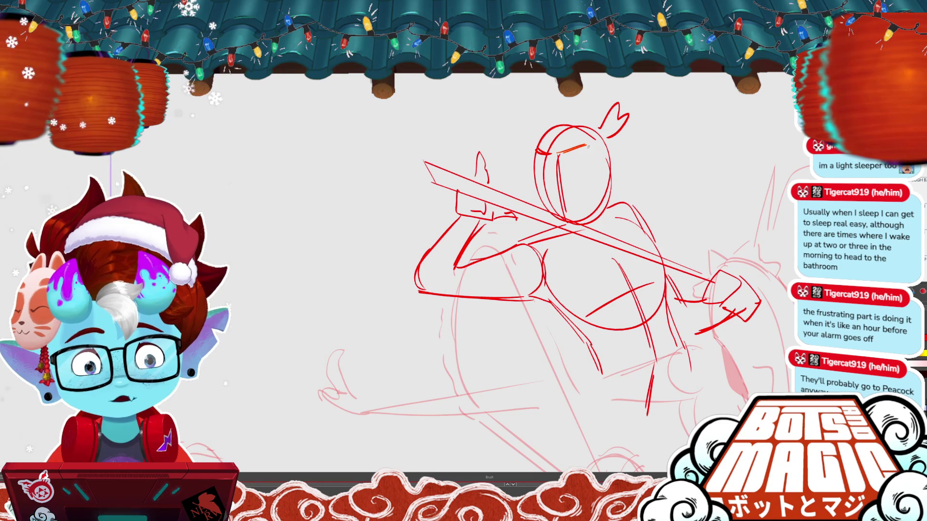
{"action": "left_click_drag", "start_coordinate": [620, 118], "coordinate": [595, 121]}
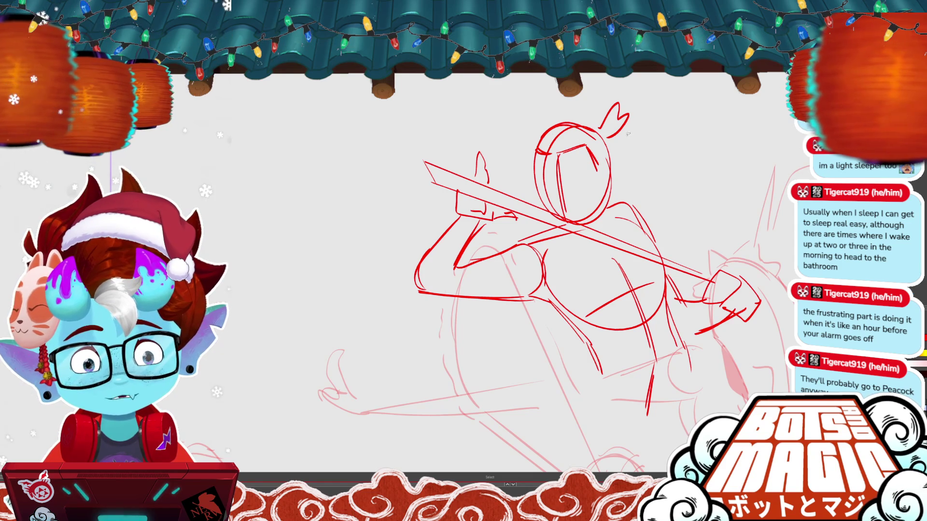
{"action": "key", "text": "ctrl+z"}
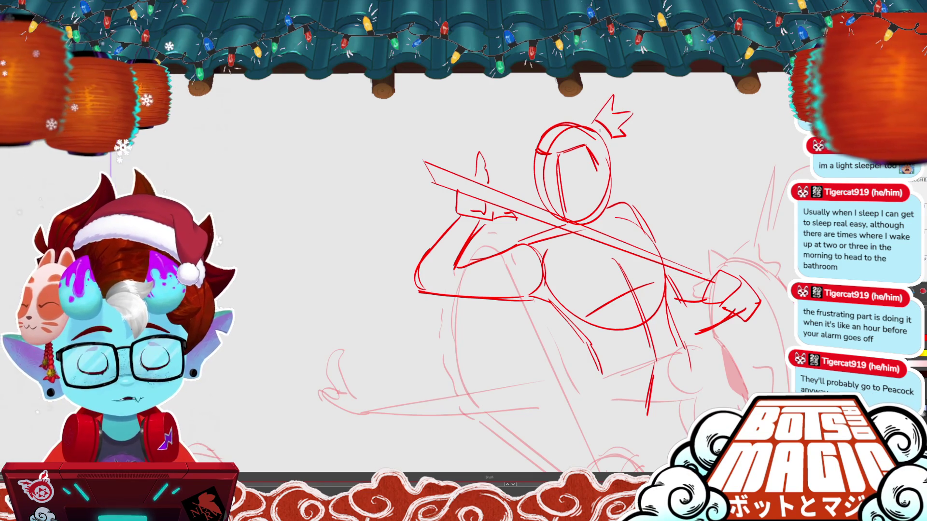
{"action": "left_click_drag", "start_coordinate": [599, 128], "coordinate": [625, 136]}
{"action": "key", "text": "b"}
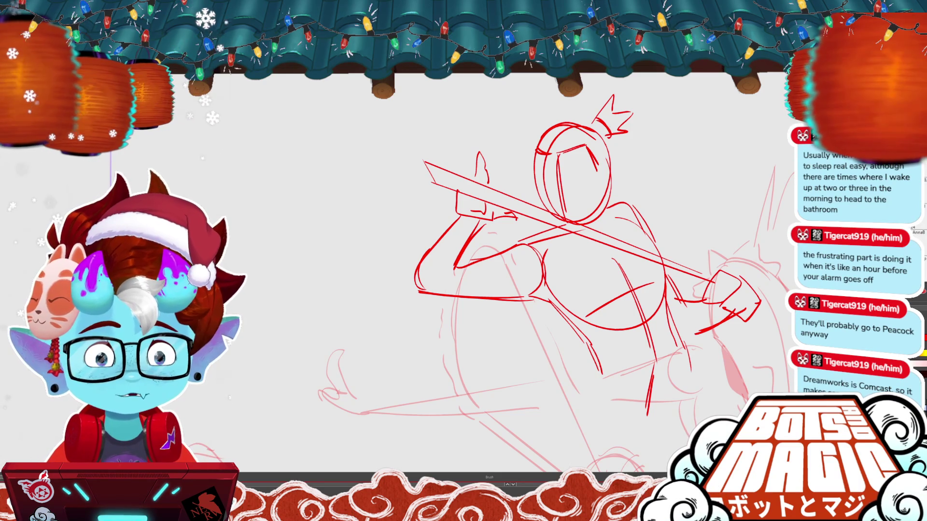
Redraw the stroke below the right hand and add a short stroke beside the torso
{"action": "left_click_drag", "start_coordinate": [531, 271], "coordinate": [434, 220]}
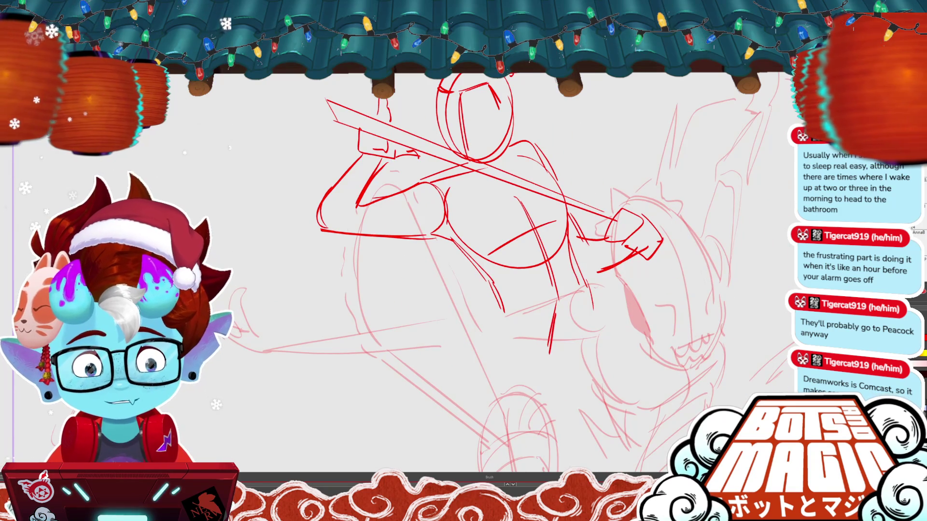
{"action": "key", "text": "ctrl+z"}
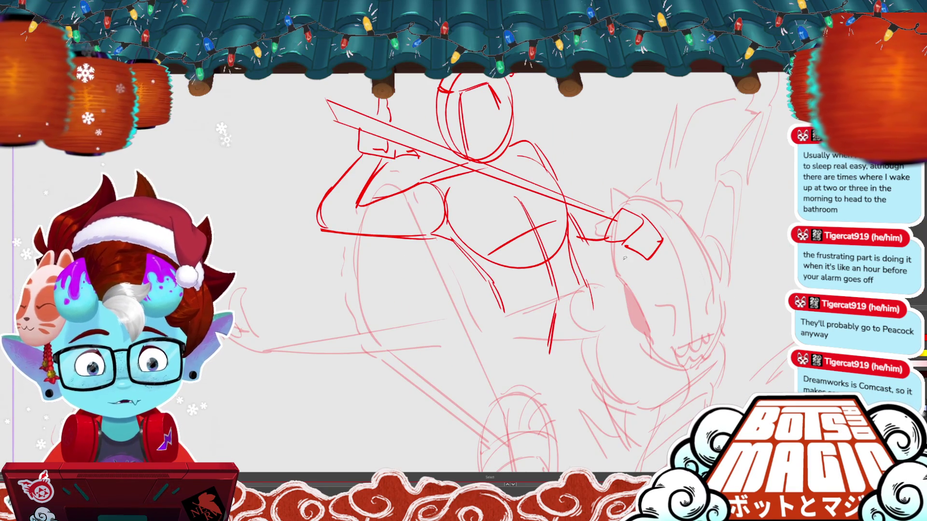
{"action": "left_click_drag", "start_coordinate": [587, 269], "coordinate": [628, 259]}
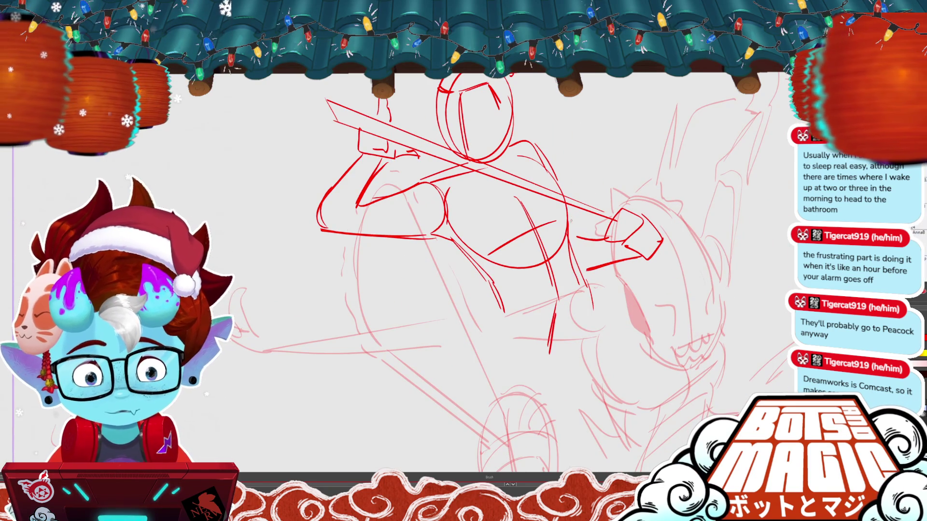
{"action": "left_click_drag", "start_coordinate": [570, 221], "coordinate": [575, 238]}
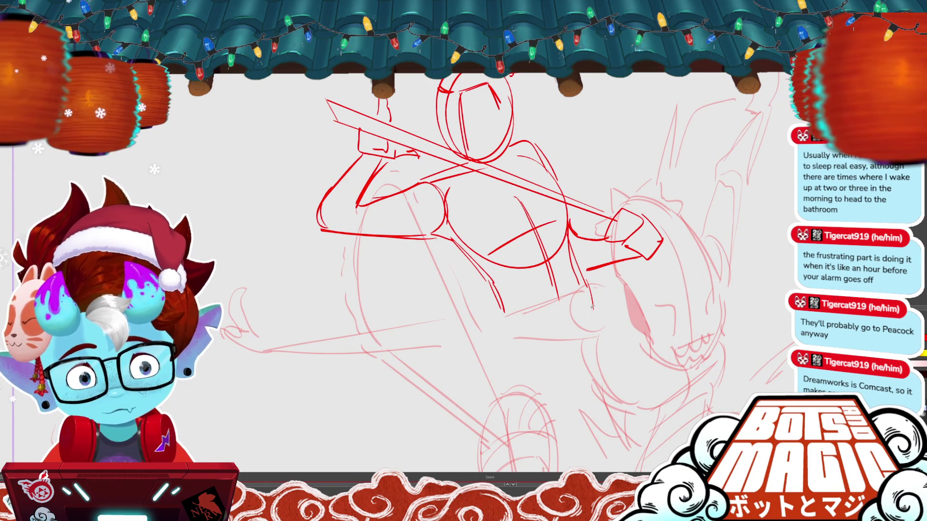
{"action": "key", "text": "ctrl+0"}
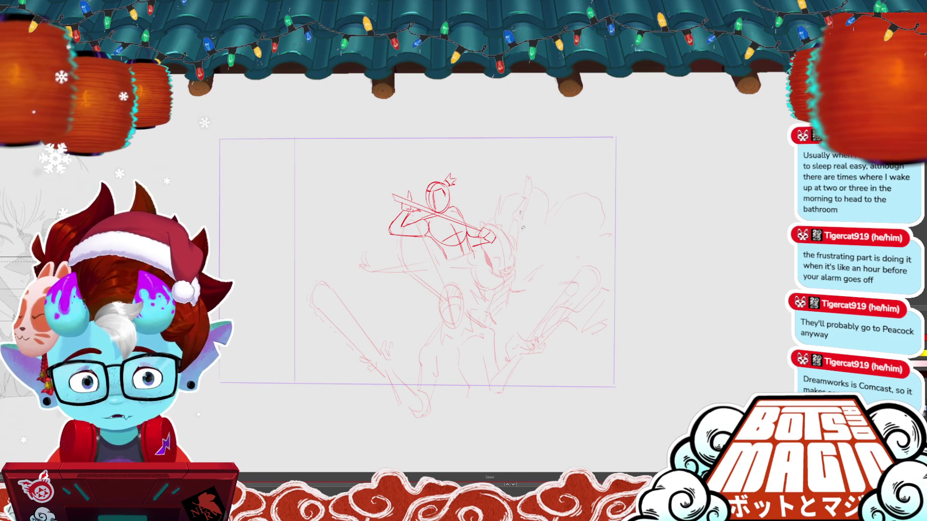
Delete the entire red figure sketch and attempt a new head circle, undoing the oversized one
{"action": "key", "text": "ctrl+a"}
{"action": "key", "text": "Delete"}
{"action": "key", "text": "ctrl+plus"}
{"action": "key", "text": "ctrl+plus"}
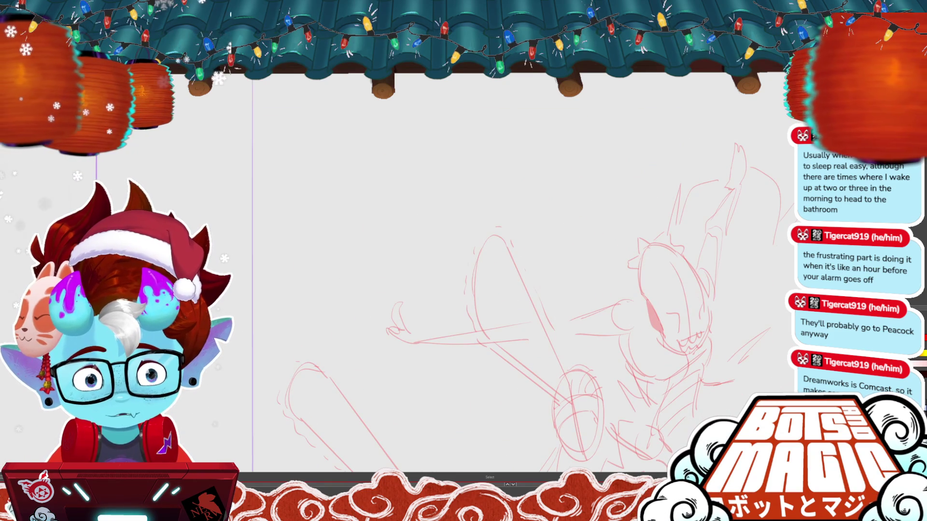
{"action": "key", "text": "b"}
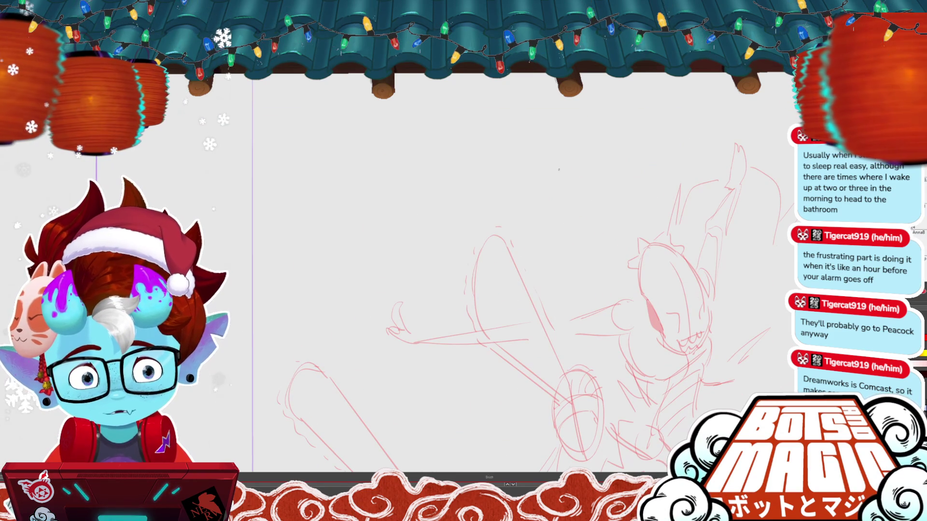
{"action": "mouse_move", "coordinate": [517, 131]}
{"action": "left_mouse_down"}
{"action": "mouse_move", "coordinate": [497, 137]}
{"action": "mouse_move", "coordinate": [510, 123]}
{"action": "mouse_move", "coordinate": [552, 154]}
{"action": "mouse_move", "coordinate": [548, 165]}
{"action": "left_mouse_up"}
{"action": "key", "text": "ctrl+z"}
Draw a V-shaped jaw under the head, a stroke below its point and a dash at right
{"action": "left_click_drag", "start_coordinate": [490, 151], "coordinate": [540, 179]}
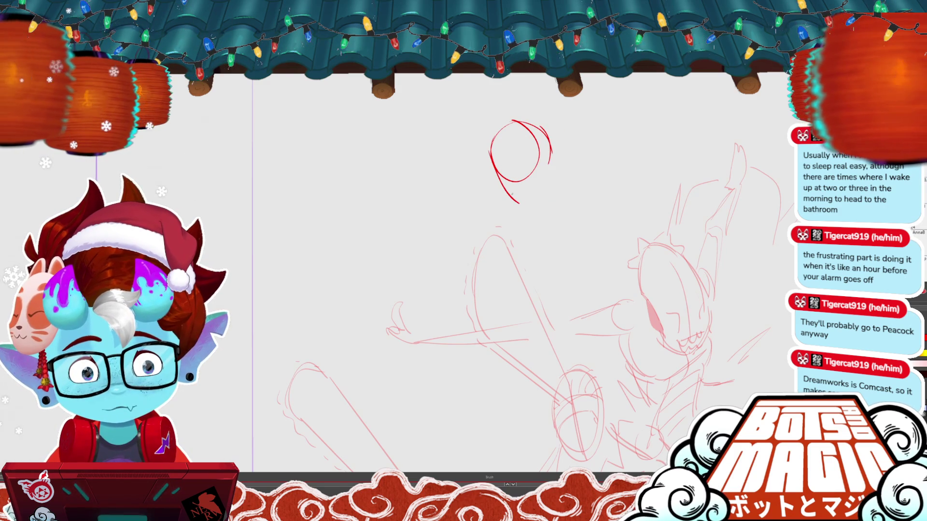
{"action": "key", "text": "ctrl+z"}
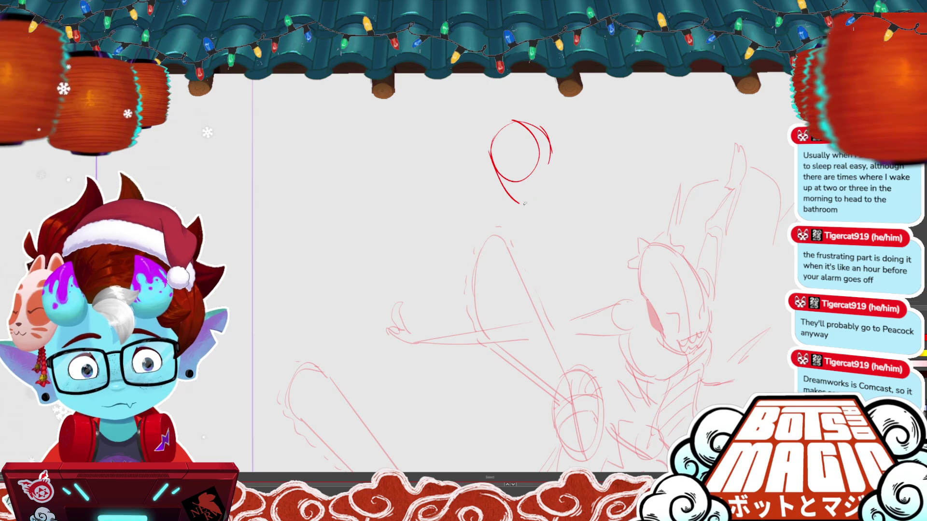
{"action": "left_click_drag", "start_coordinate": [521, 202], "coordinate": [551, 194]}
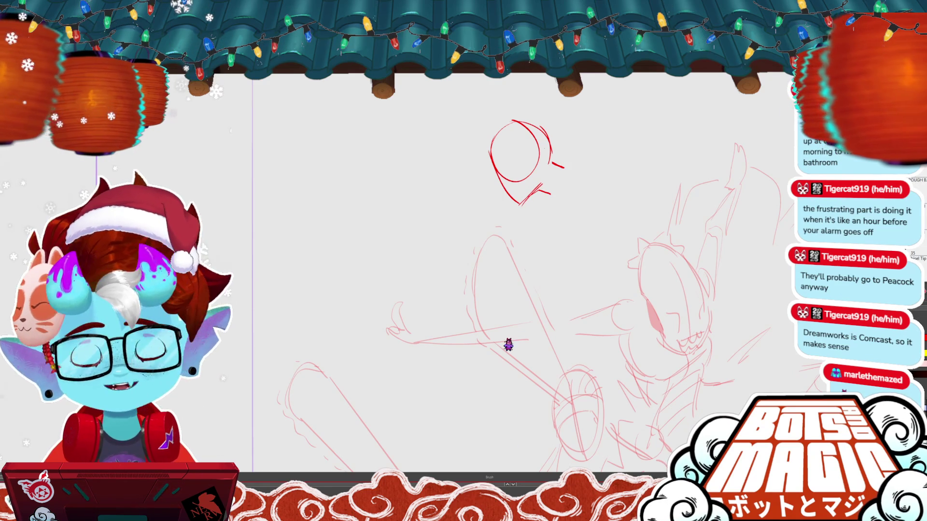
{"action": "left_click_drag", "start_coordinate": [553, 163], "coordinate": [563, 168]}
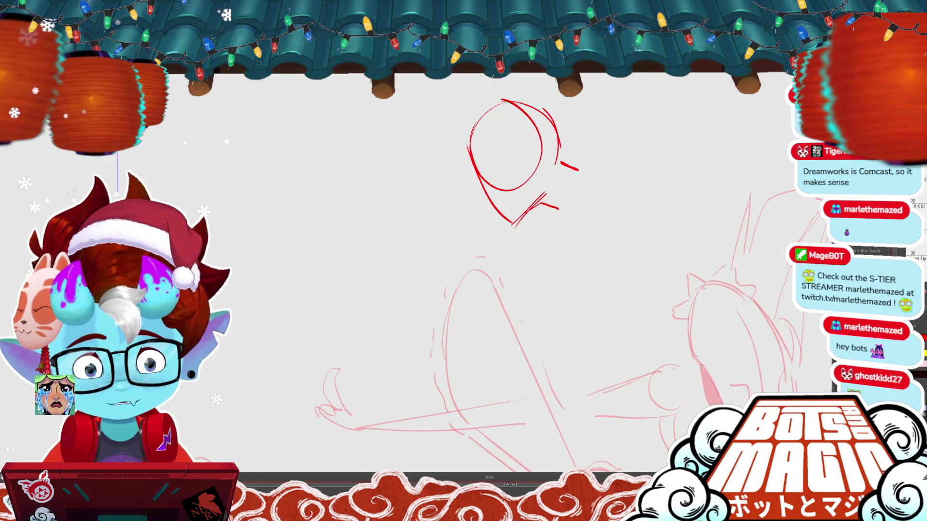
{"action": "scroll", "coordinate": [445, 289], "scroll_direction": "down", "scroll_amount": 3}
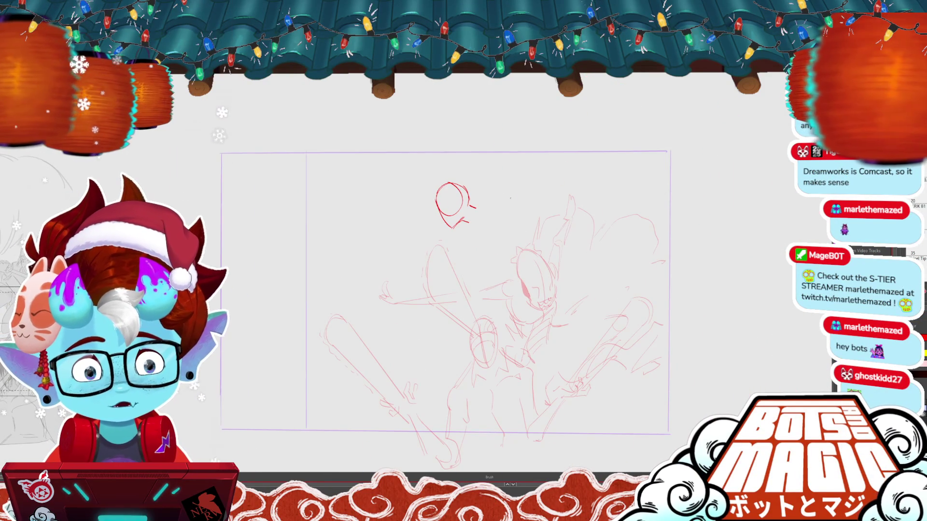
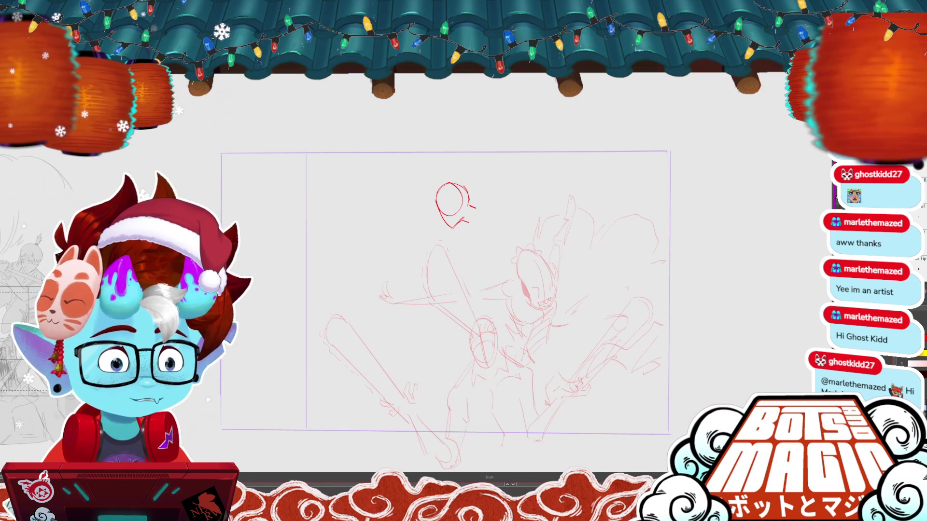
Lasso the swordsman's head strokes, nudge them slightly right and down, and deselect
{"action": "scroll", "coordinate": [381, 239], "scroll_direction": "up", "scroll_amount": 5}
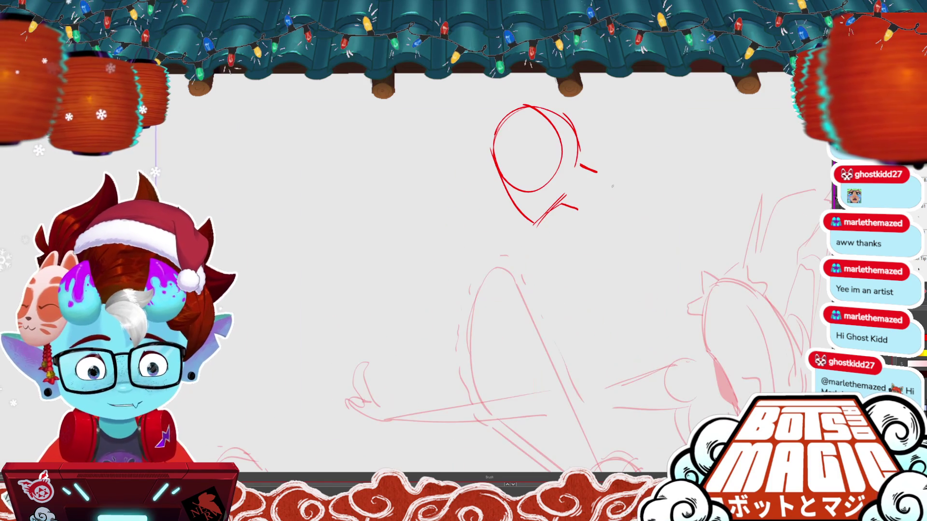
{"action": "left_click_drag", "start_coordinate": [630, 155], "coordinate": [625, 157]}
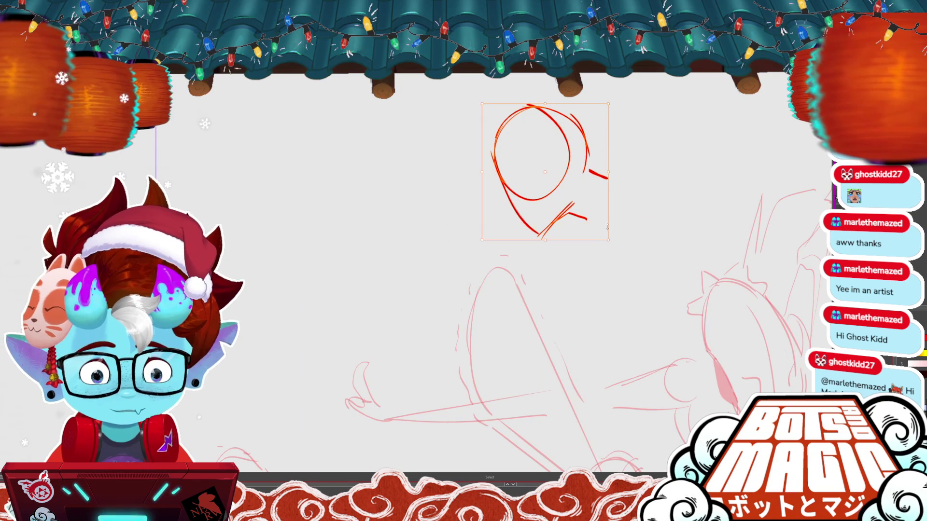
{"action": "mouse_move", "coordinate": [609, 221]}
{"action": "left_mouse_down"}
{"action": "mouse_move", "coordinate": [628, 235]}
{"action": "mouse_move", "coordinate": [508, 157]}
{"action": "left_mouse_up"}
{"action": "scroll", "coordinate": [420, 252], "scroll_direction": "down", "scroll_amount": 5}
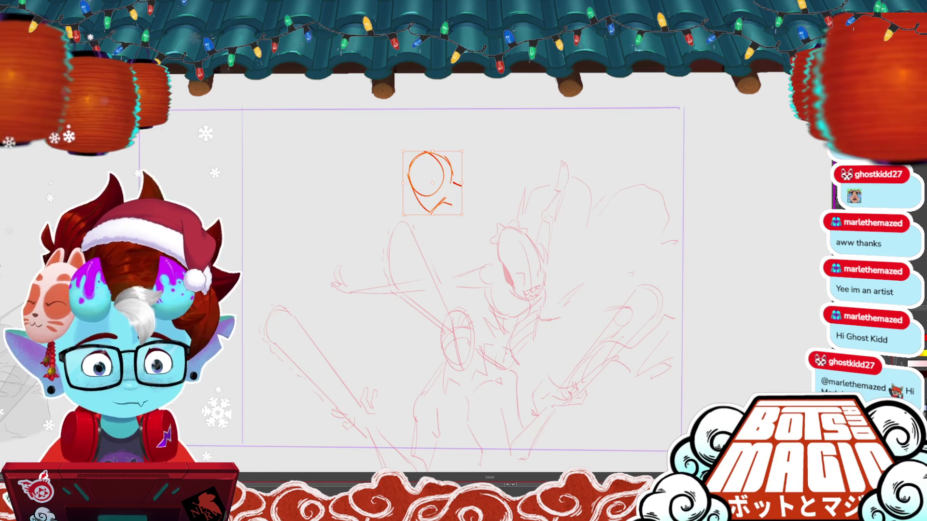
{"action": "key", "text": "ctrl+d"}
Draw a short spiky topknot stroke above the head with the brush
{"action": "left_click_drag", "start_coordinate": [572, 212], "coordinate": [612, 219]}
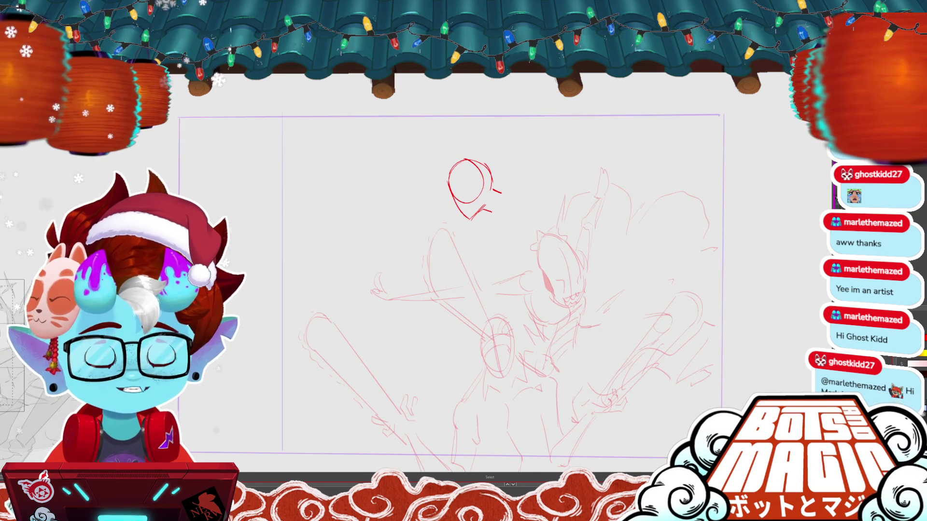
{"action": "key", "text": "b"}
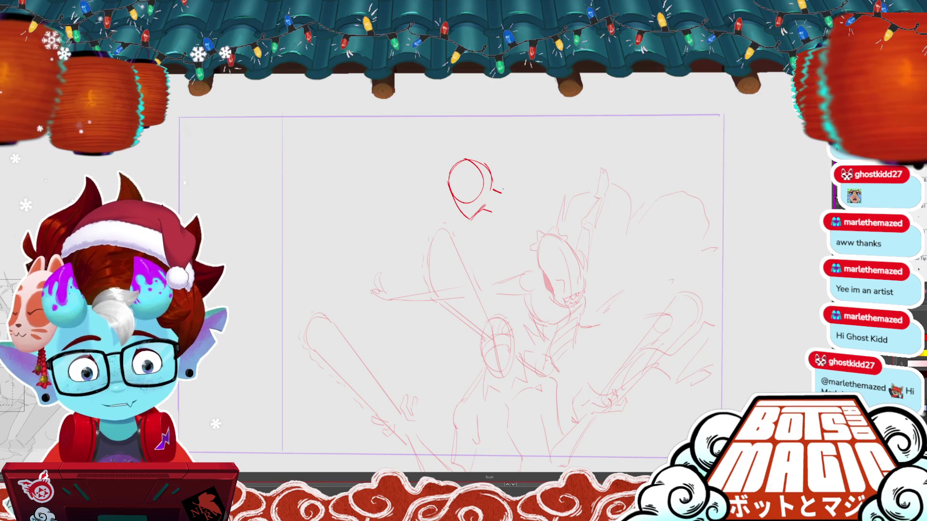
{"action": "mouse_move", "coordinate": [484, 161]}
{"action": "left_mouse_down"}
{"action": "mouse_move", "coordinate": [494, 142]}
{"action": "mouse_move", "coordinate": [515, 145]}
{"action": "left_mouse_up"}
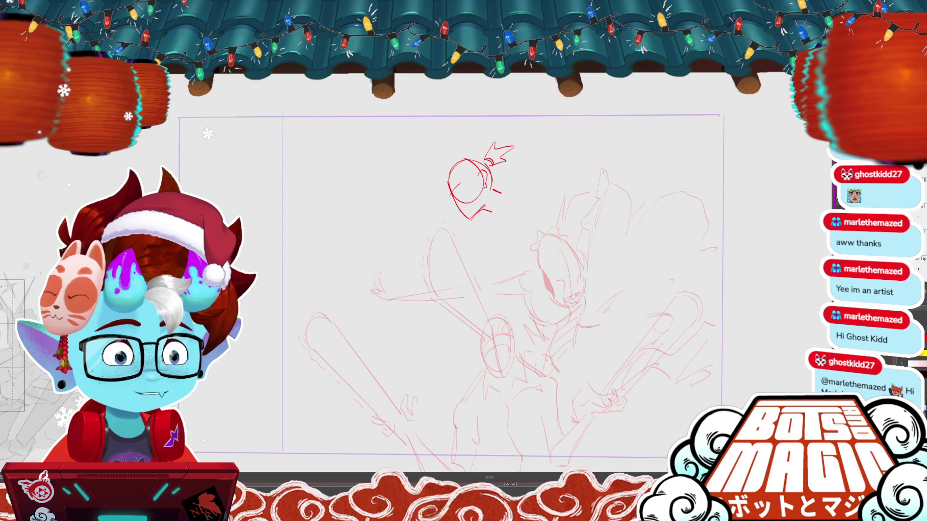
{"action": "scroll", "coordinate": [438, 282], "scroll_direction": "up", "scroll_amount": 3}
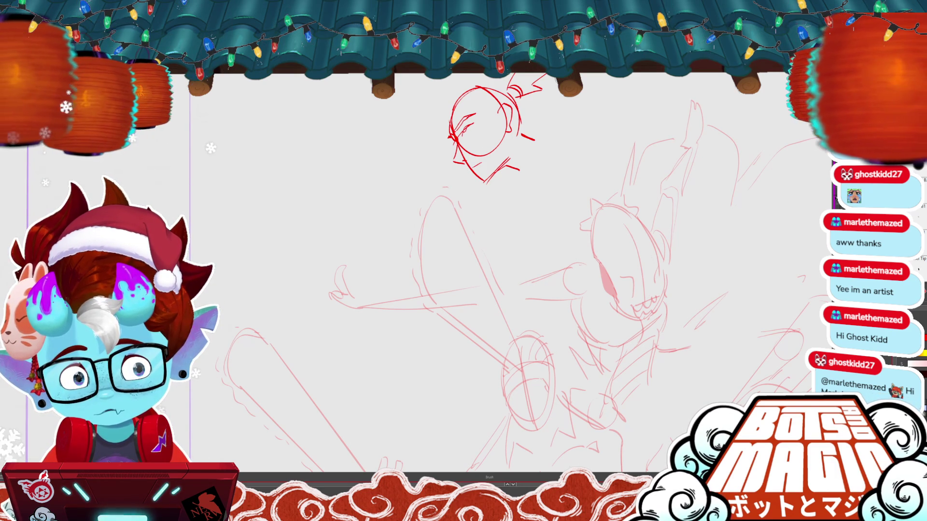
Try jaw strokes on the head's right and a curve on its left, undoing each trial
{"action": "key", "text": "ctrl+0"}
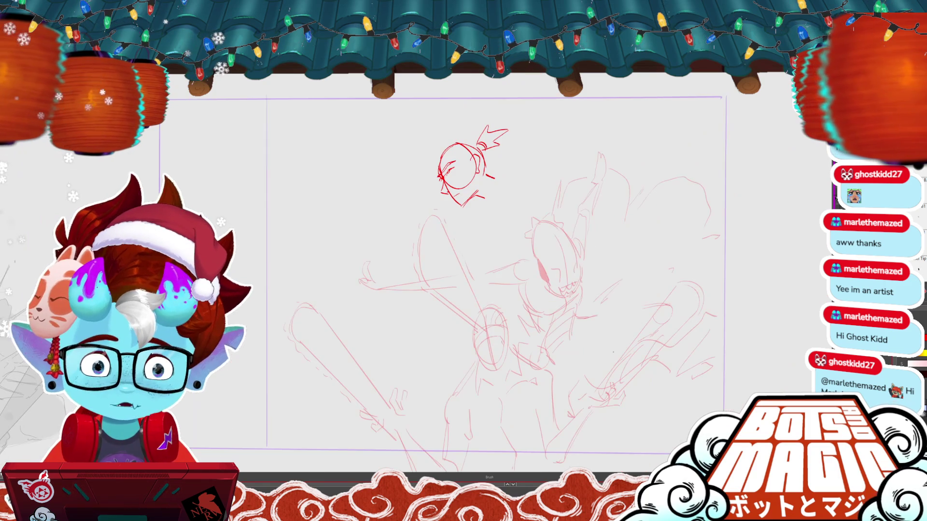
{"action": "left_click_drag", "start_coordinate": [474, 184], "coordinate": [461, 207]}
{"action": "key", "text": "ctrl+z"}
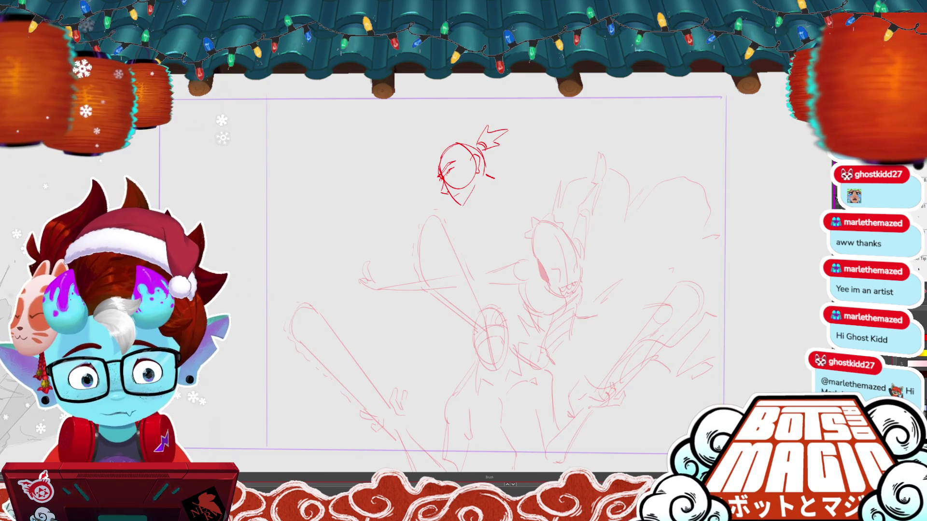
{"action": "left_click_drag", "start_coordinate": [473, 191], "coordinate": [462, 207]}
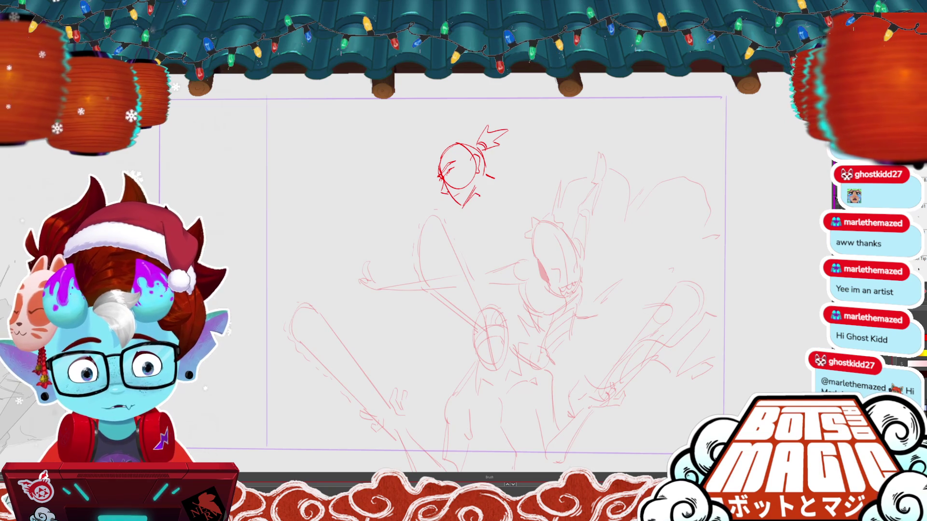
{"action": "key", "text": "ctrl+z"}
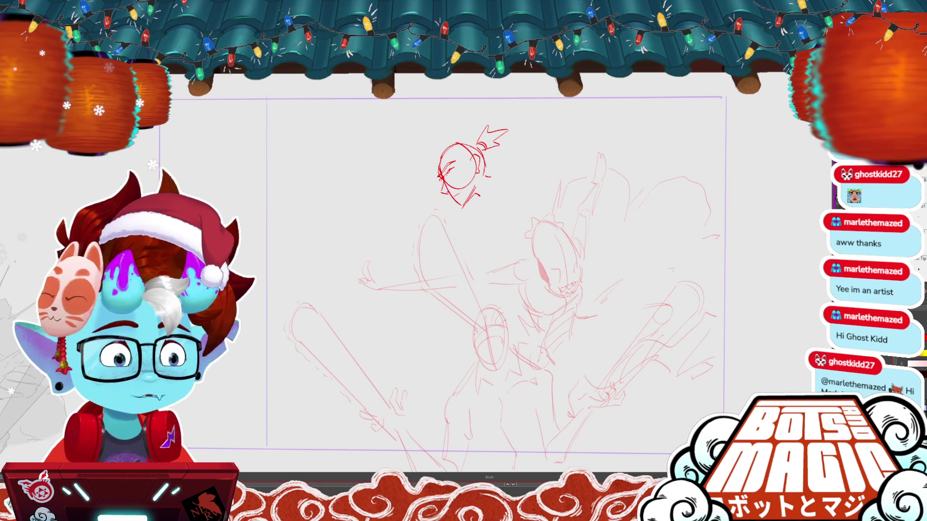
{"action": "key", "text": "ctrl+plus"}
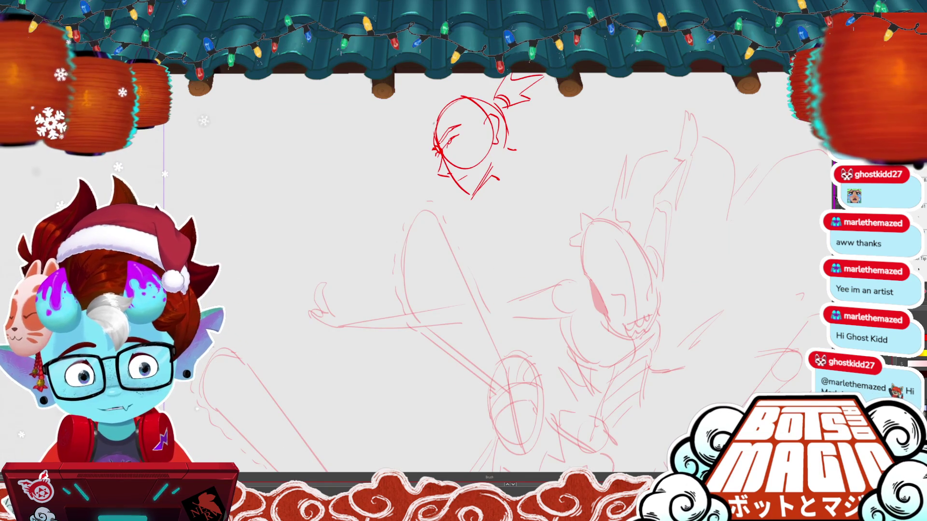
{"action": "mouse_move", "coordinate": [443, 103]}
{"action": "left_mouse_down"}
{"action": "mouse_move", "coordinate": [430, 127]}
{"action": "mouse_move", "coordinate": [427, 110]}
{"action": "mouse_move", "coordinate": [432, 152]}
{"action": "mouse_move", "coordinate": [433, 138]}
{"action": "left_mouse_up"}
{"action": "key", "text": "ctrl+z"}
{"action": "key", "text": "ctrl+z"}
Clear extra left-side strokes, add a short left stroke, and redraw the hair spikes
{"action": "key", "text": "ctrl+minus"}
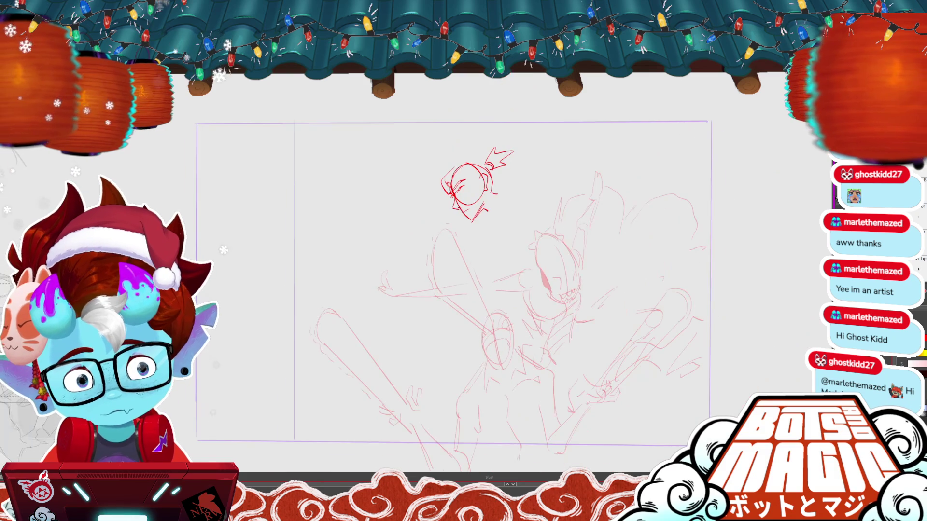
{"action": "key", "text": "ctrl+z"}
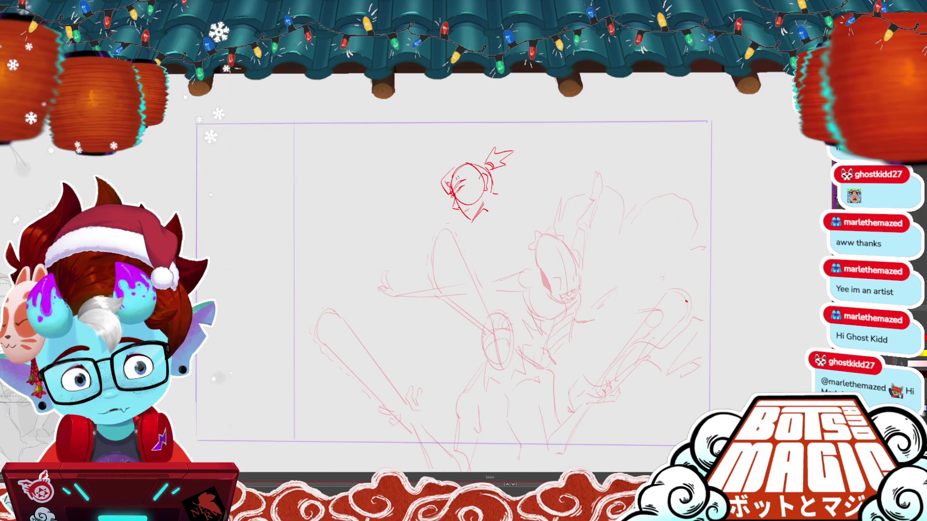
{"action": "key", "text": "ctrl+z"}
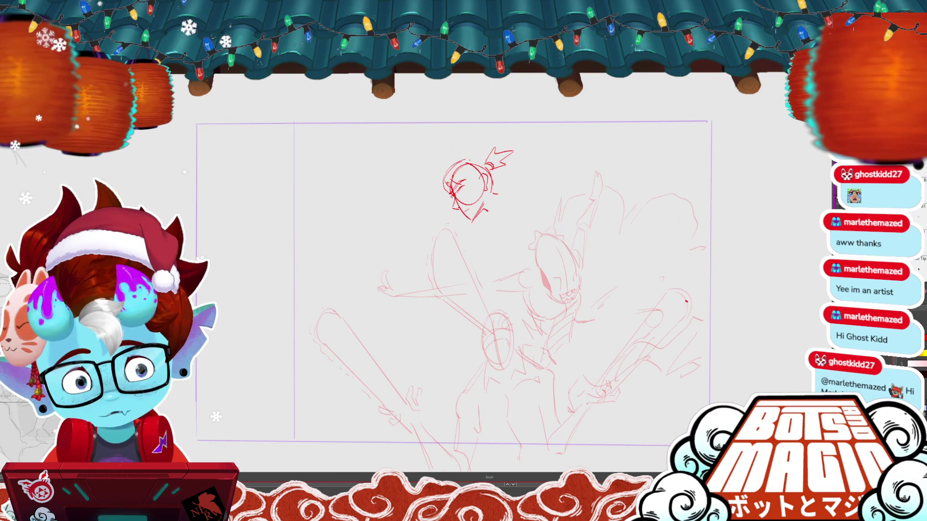
{"action": "left_click_drag", "start_coordinate": [454, 184], "coordinate": [460, 174]}
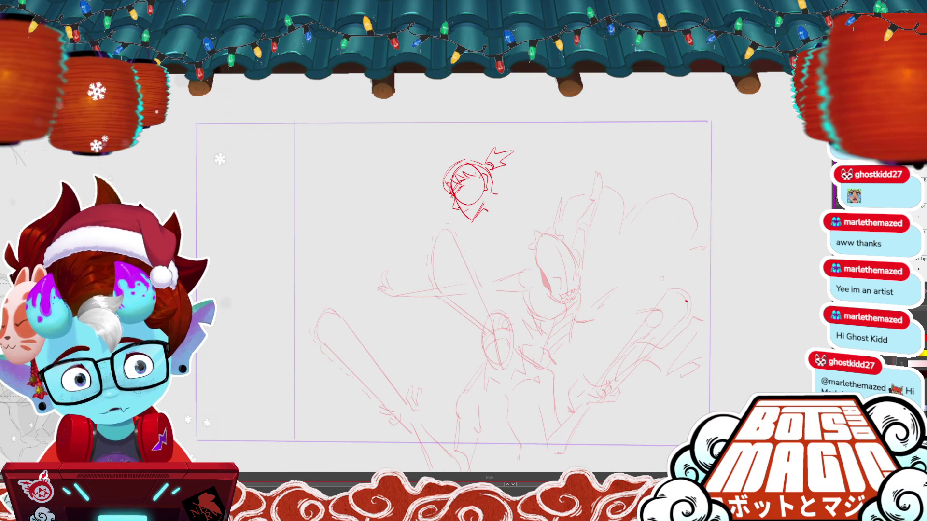
{"action": "key", "text": "ctrl+plus"}
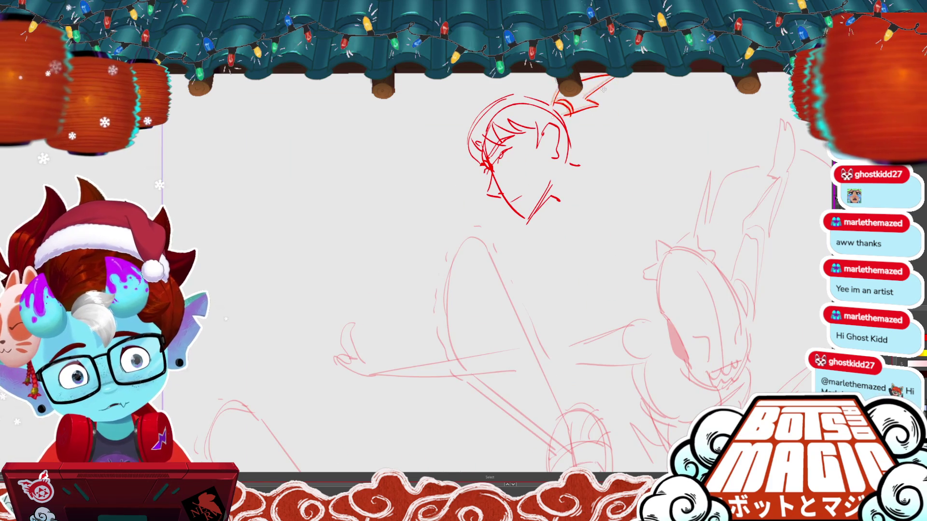
{"action": "left_click_drag", "start_coordinate": [550, 111], "coordinate": [603, 75]}
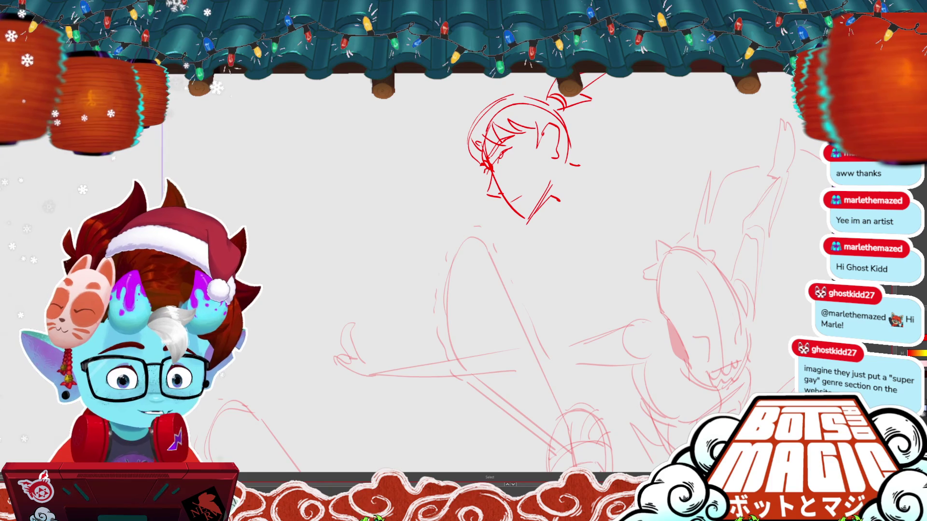
{"action": "key", "text": "b"}
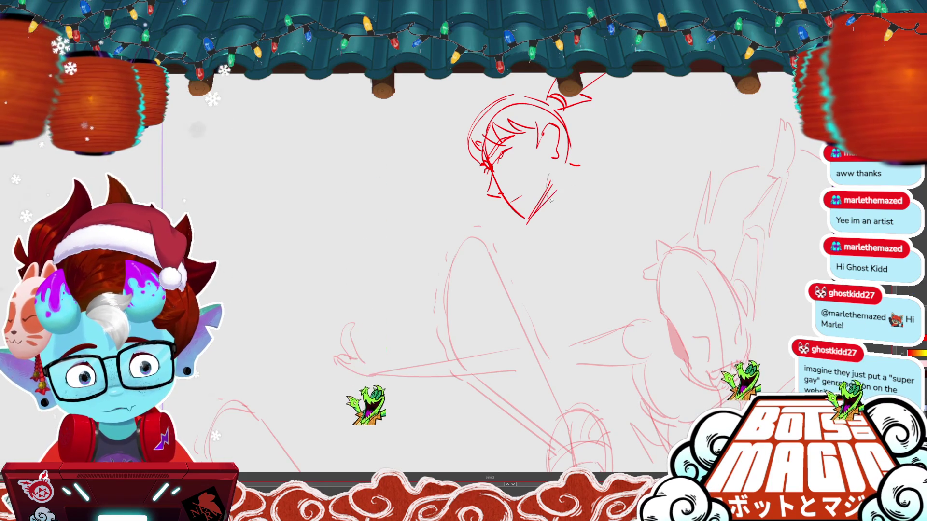
Delete the old eye stroke and redraw it as a hump-shaped stroke
{"action": "key", "text": "v"}
{"action": "left_click", "coordinate": [541, 202]}
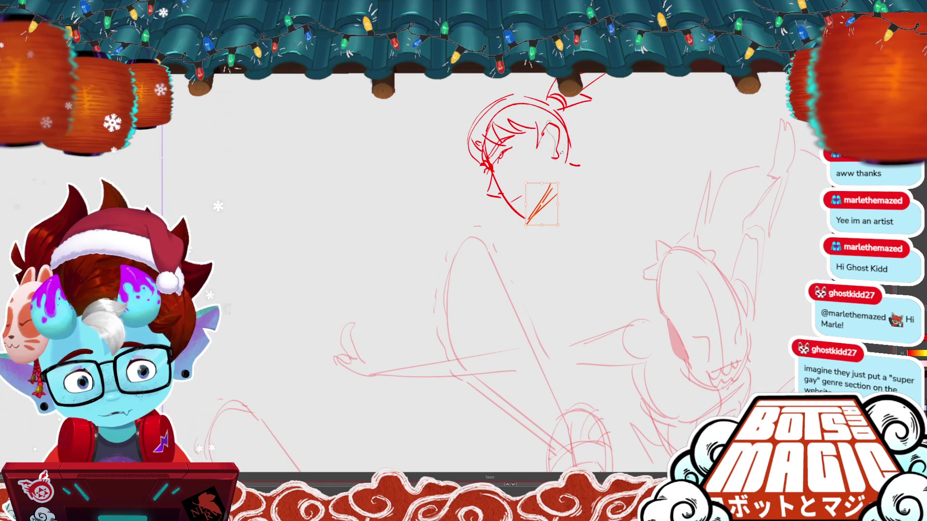
{"action": "left_click", "coordinate": [550, 141]}
{"action": "key", "text": "Delete"}
{"action": "key", "text": "b"}
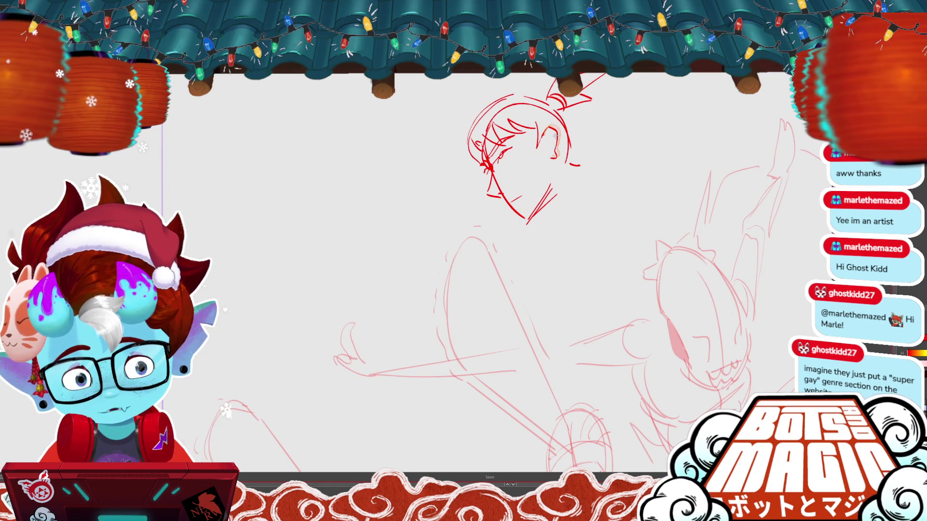
{"action": "left_click_drag", "start_coordinate": [543, 136], "coordinate": [559, 155]}
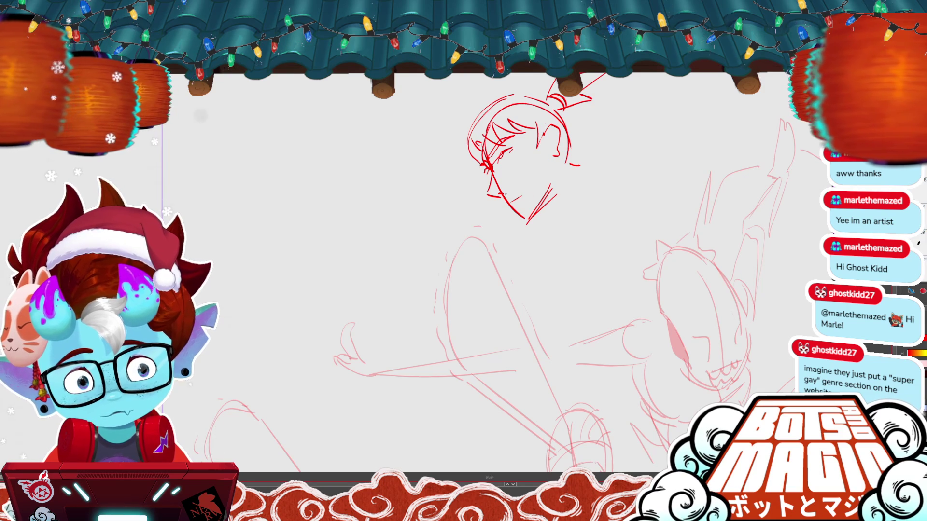
Replace the long diagonal jaw with a shorter curved jaw line and add ear detail
{"action": "key", "text": "ctrl+z"}
{"action": "mouse_move", "coordinate": [504, 200]}
{"action": "left_mouse_down"}
{"action": "mouse_move", "coordinate": [527, 220]}
{"action": "mouse_move", "coordinate": [567, 203]}
{"action": "left_mouse_up"}
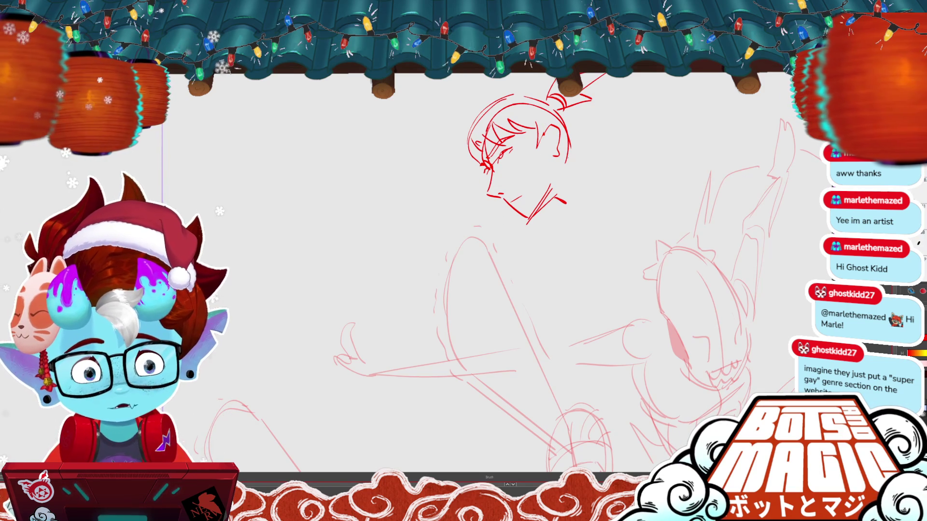
{"action": "left_click_drag", "start_coordinate": [569, 158], "coordinate": [583, 166]}
Redraw the chest and shoulder curves below the head, and redraw the stroke beside it lower down
{"action": "key", "text": "ctrl+minus"}
{"action": "key", "text": "ctrl+minus"}
{"action": "key", "text": "ctrl+minus"}
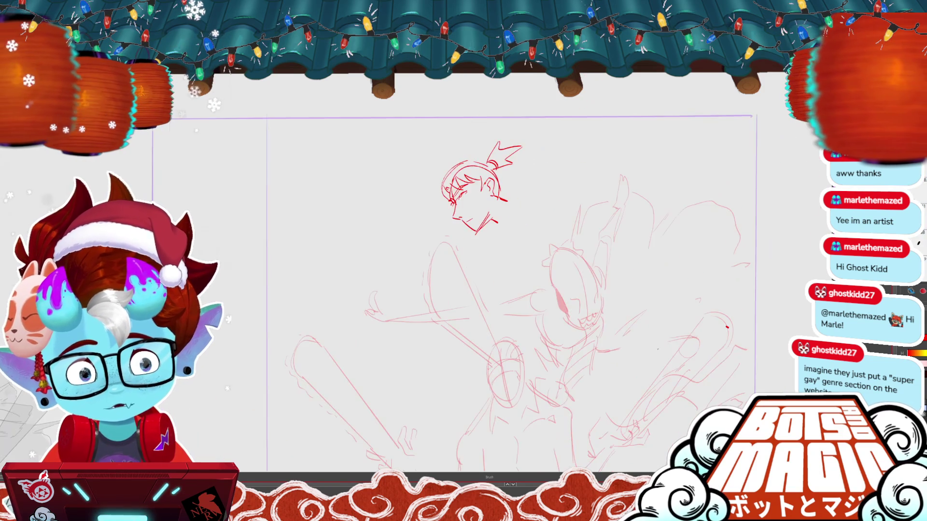
{"action": "key", "text": "l"}
{"action": "mouse_move", "coordinate": [427, 222]}
{"action": "left_mouse_down"}
{"action": "mouse_move", "coordinate": [509, 207]}
{"action": "mouse_move", "coordinate": [434, 154]}
{"action": "left_mouse_up"}
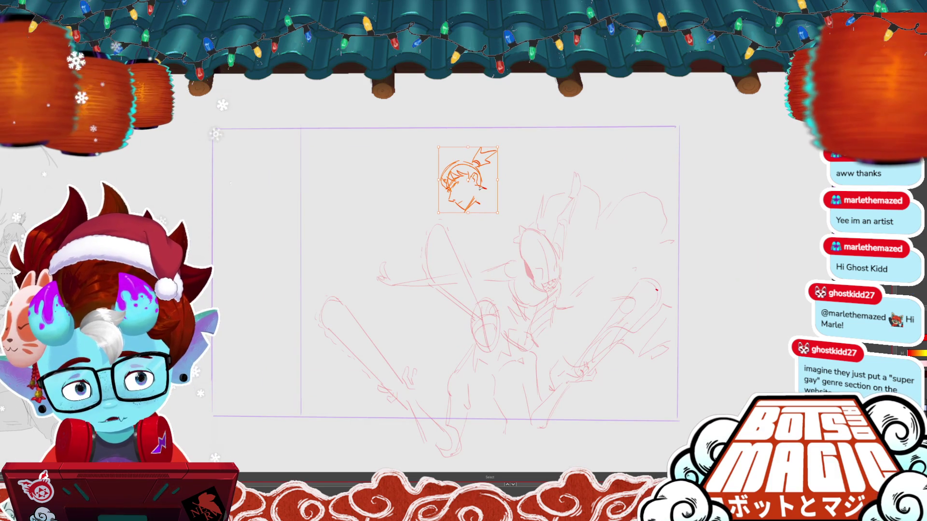
{"action": "key", "text": "ctrl+d"}
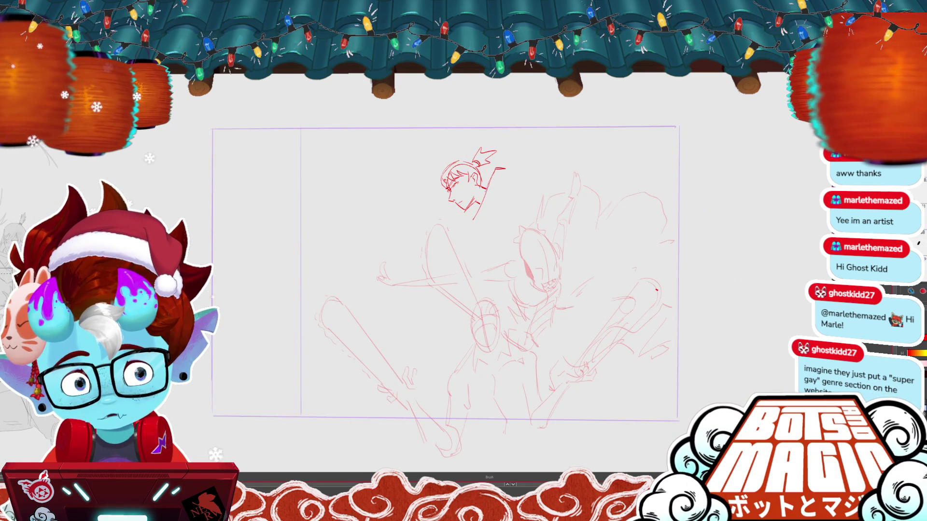
{"action": "left_click_drag", "start_coordinate": [478, 221], "coordinate": [510, 240]}
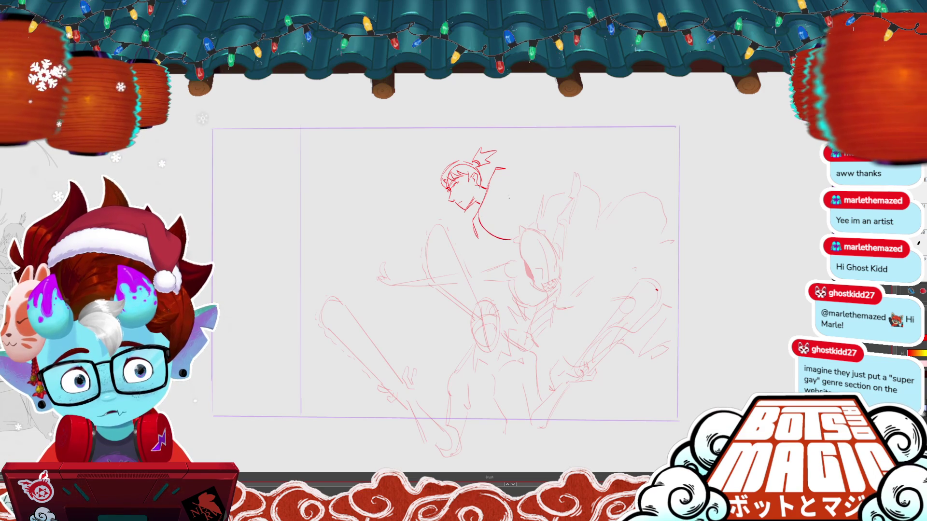
{"action": "mouse_move", "coordinate": [486, 203]}
{"action": "left_mouse_down"}
{"action": "mouse_move", "coordinate": [509, 231]}
{"action": "mouse_move", "coordinate": [520, 227]}
{"action": "left_mouse_up"}
{"action": "key", "text": "ctrl+z"}
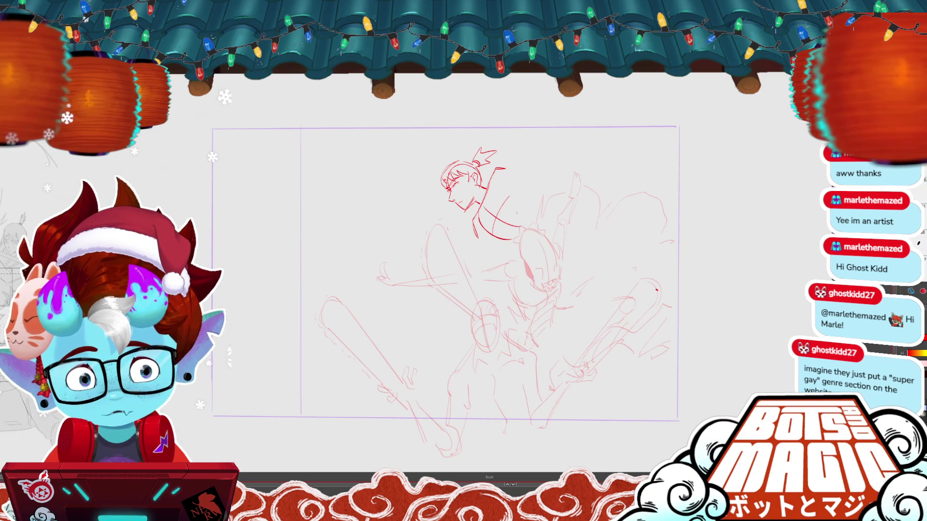
{"action": "left_click_drag", "start_coordinate": [492, 184], "coordinate": [525, 215]}
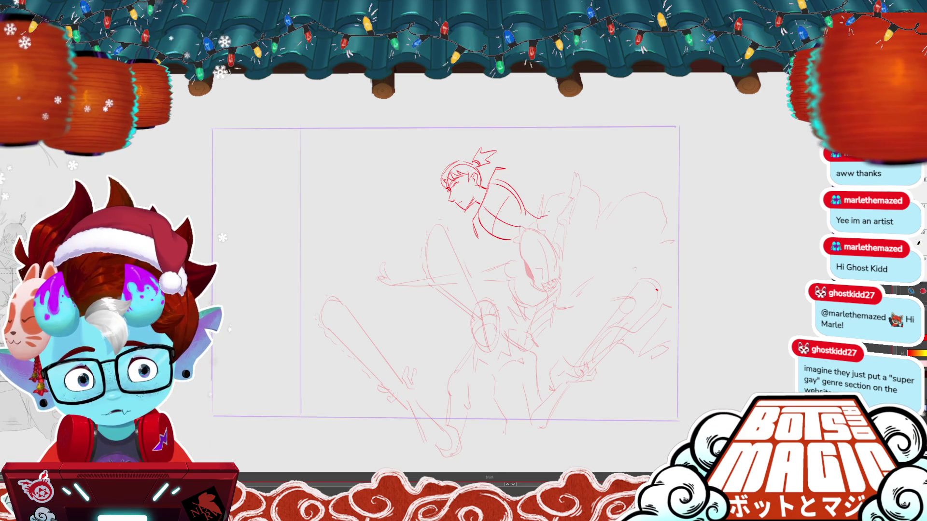
{"action": "key", "text": "ctrl+z"}
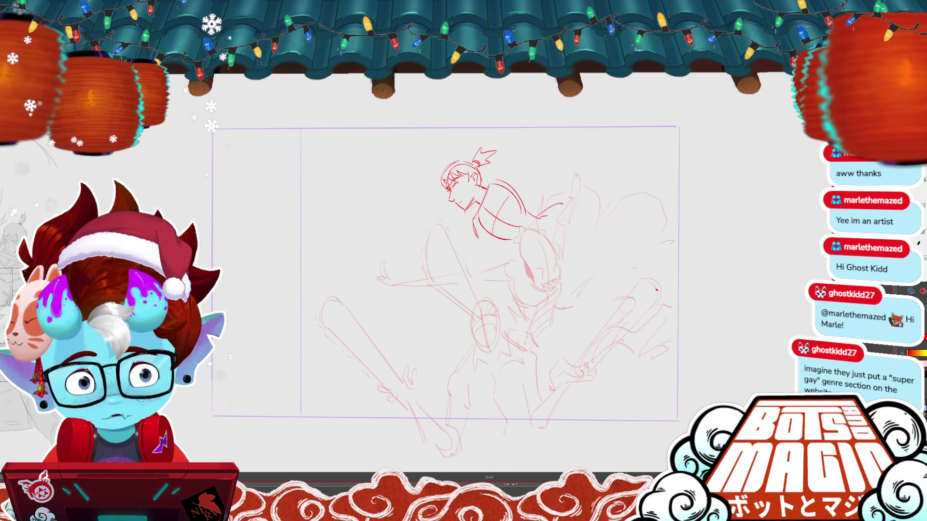
{"action": "mouse_move", "coordinate": [497, 176]}
{"action": "left_mouse_down"}
{"action": "mouse_move", "coordinate": [523, 170]}
{"action": "mouse_move", "coordinate": [558, 141]}
{"action": "mouse_move", "coordinate": [428, 315]}
{"action": "left_mouse_up"}
Try a long diagonal staff with a gripping hand across the swordsman, then remove it
{"action": "left_click_drag", "start_coordinate": [526, 193], "coordinate": [419, 299]}
{"action": "left_click_drag", "start_coordinate": [444, 248], "coordinate": [461, 270]}
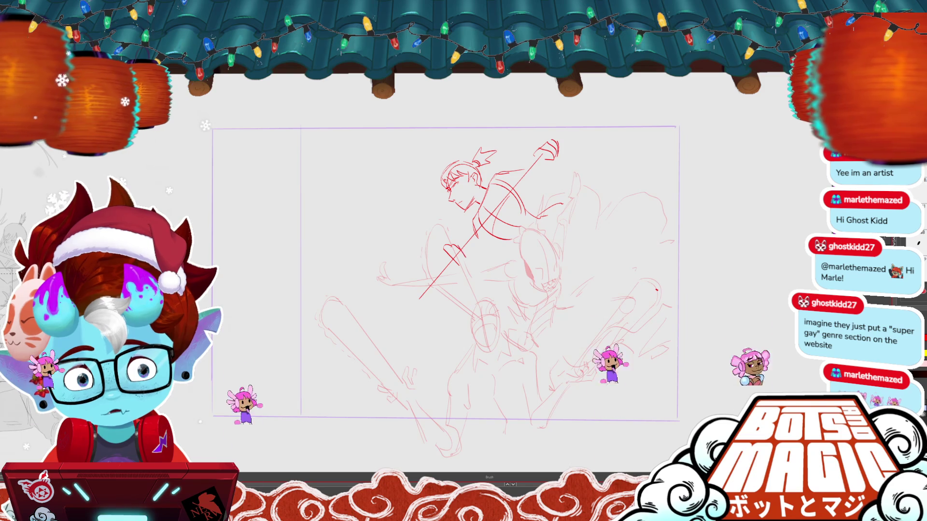
{"action": "left_click_drag", "start_coordinate": [453, 248], "coordinate": [464, 265]}
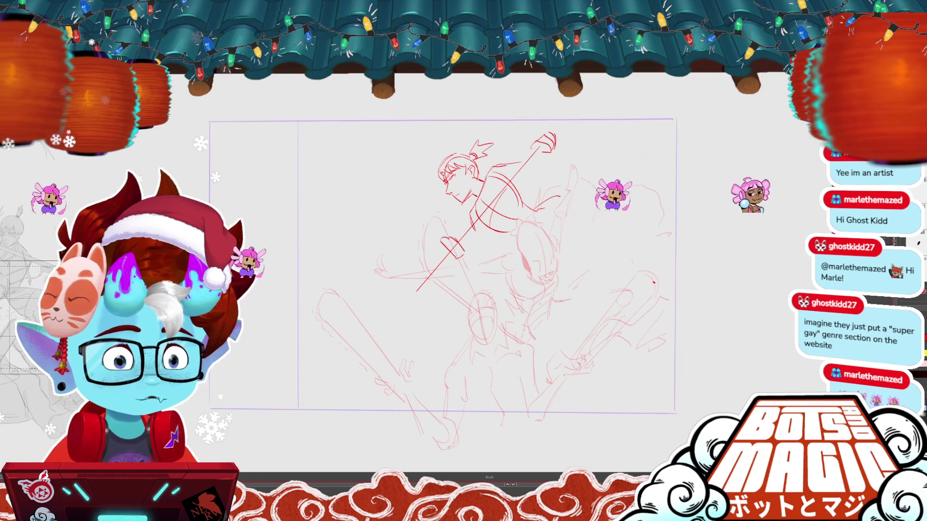
{"action": "scroll", "coordinate": [358, 207], "scroll_direction": "up", "scroll_amount": 2}
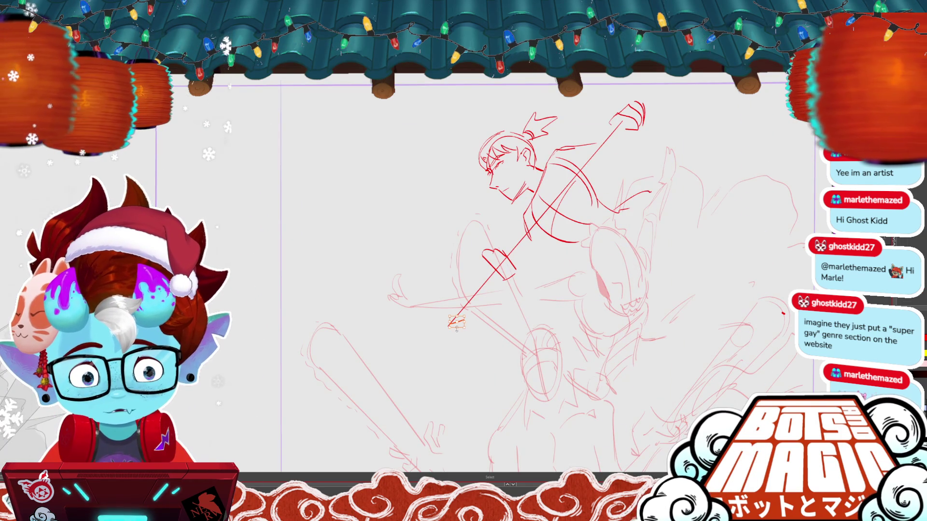
{"action": "left_click", "coordinate": [457, 314]}
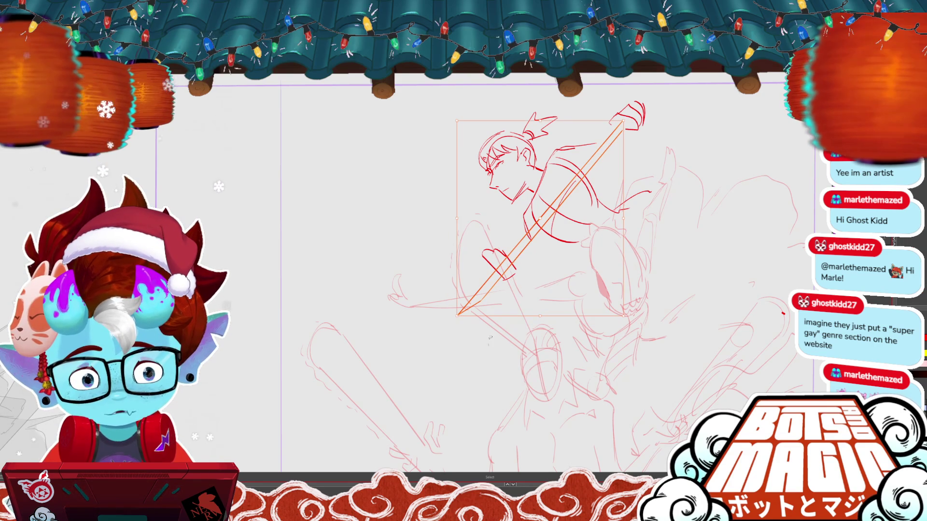
{"action": "key", "text": "b"}
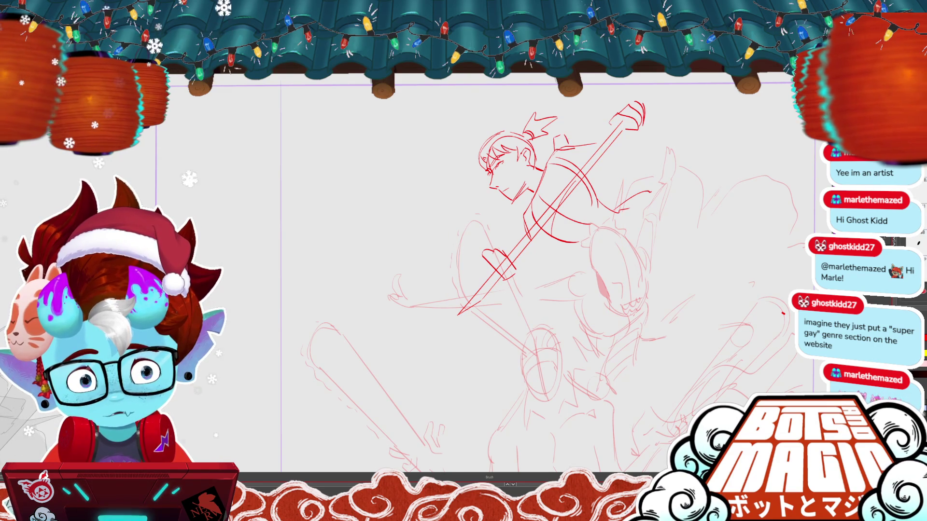
Narrow and shift the head and shoulder strokes, then extend a line down from the chest
{"action": "key", "text": "v"}
{"action": "key", "text": "ctrl+minus"}
{"action": "key", "text": "ctrl+minus"}
{"action": "key", "text": "ctrl+minus"}
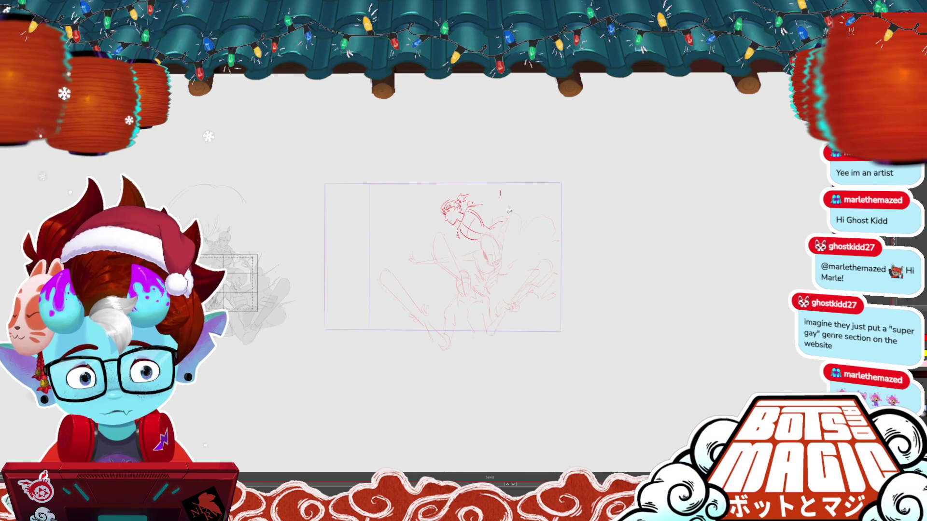
{"action": "key", "text": "ctrl+plus"}
{"action": "key", "text": "ctrl+plus"}
{"action": "key", "text": "ctrl+plus"}
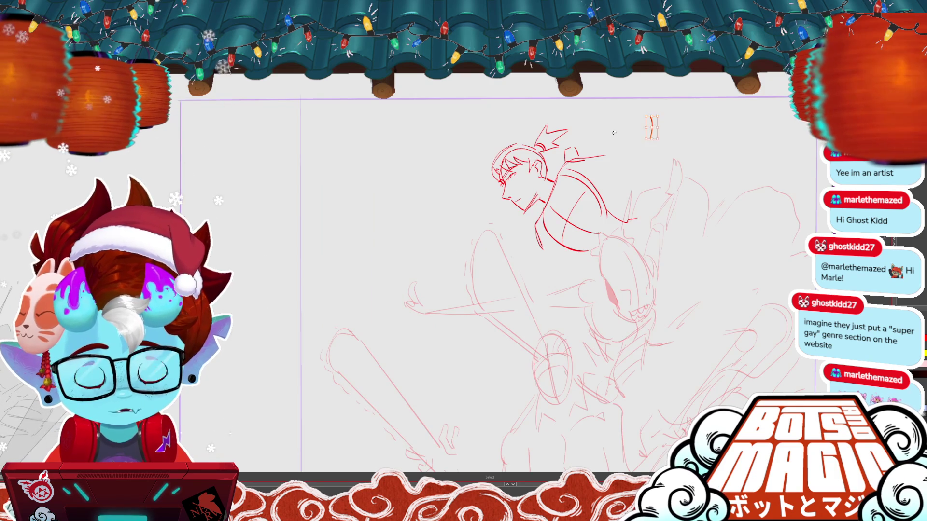
{"action": "mouse_move", "coordinate": [439, 297]}
{"action": "left_mouse_down"}
{"action": "mouse_move", "coordinate": [615, 124]}
{"action": "mouse_move", "coordinate": [644, 121]}
{"action": "mouse_move", "coordinate": [620, 121]}
{"action": "left_mouse_up"}
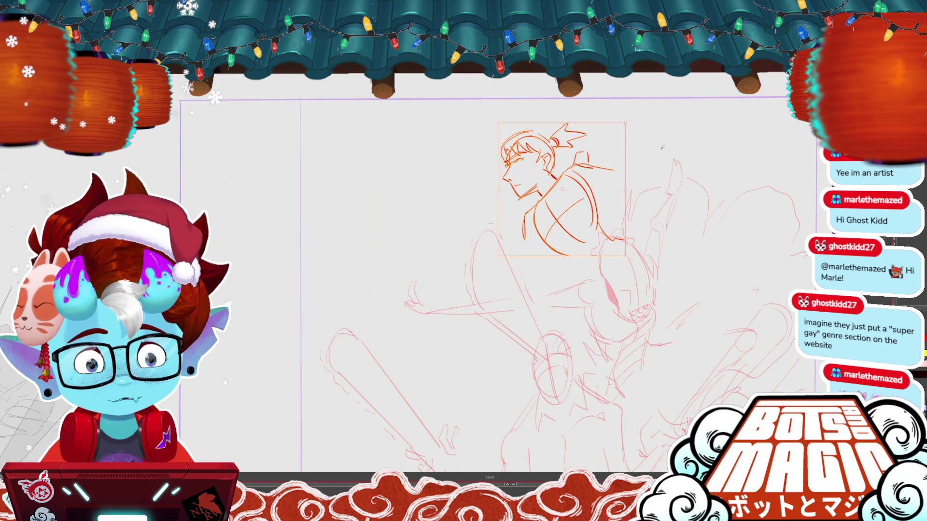
{"action": "key", "text": "Return"}
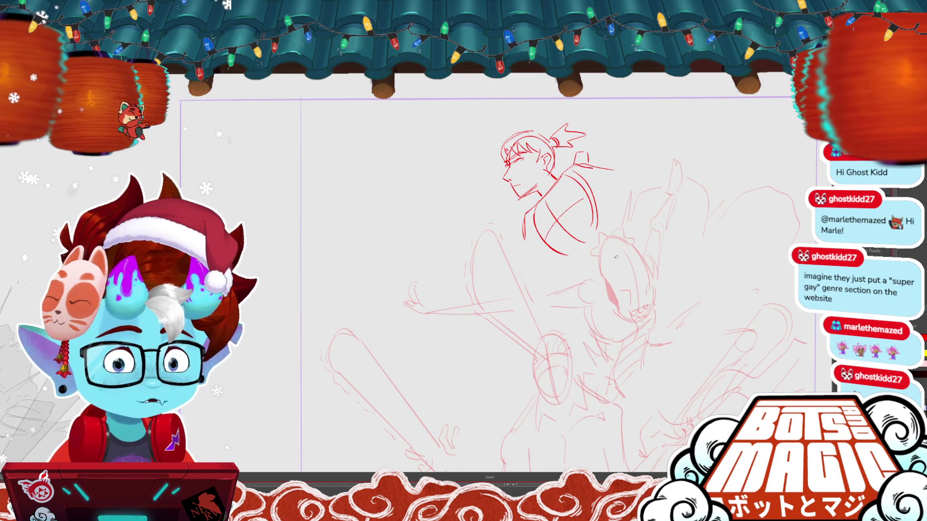
{"action": "key", "text": "b"}
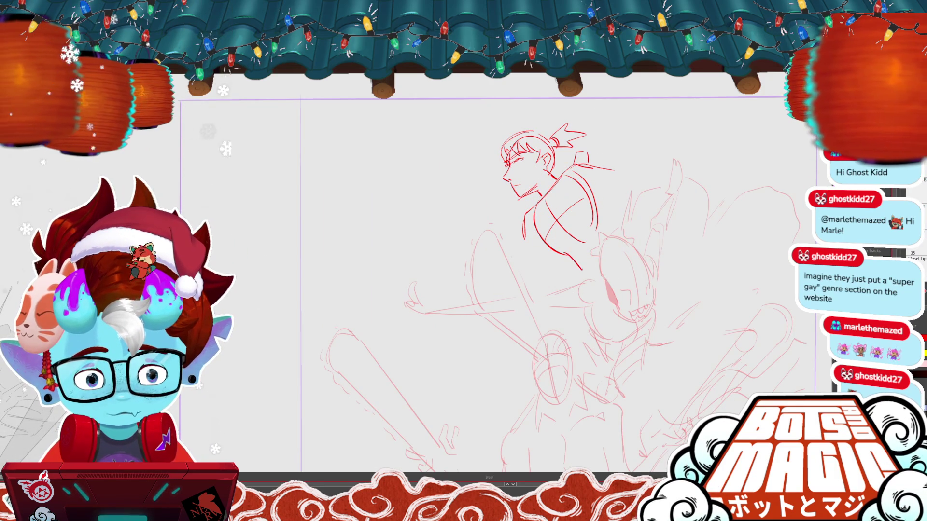
{"action": "left_click_drag", "start_coordinate": [560, 252], "coordinate": [582, 278]}
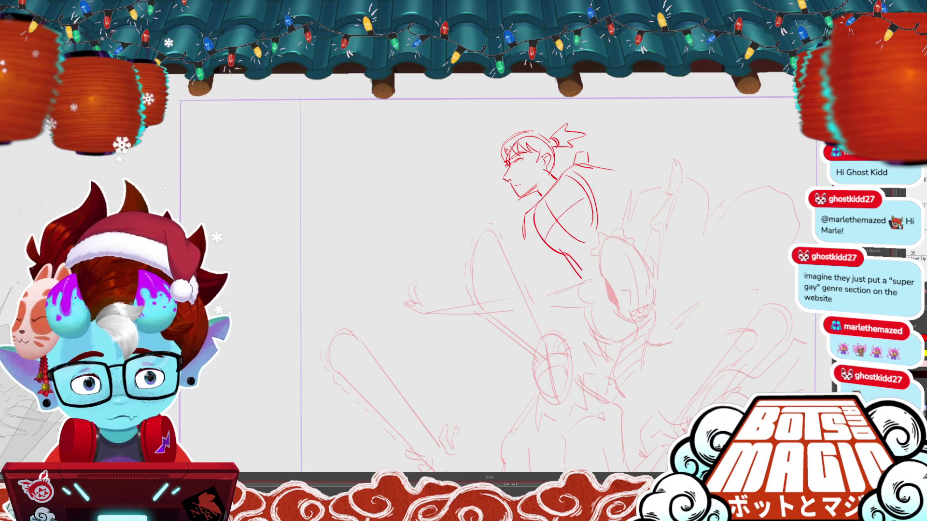
Delete the dark-red head and torso sketch and fit the page back into view
{"action": "key", "text": "m"}
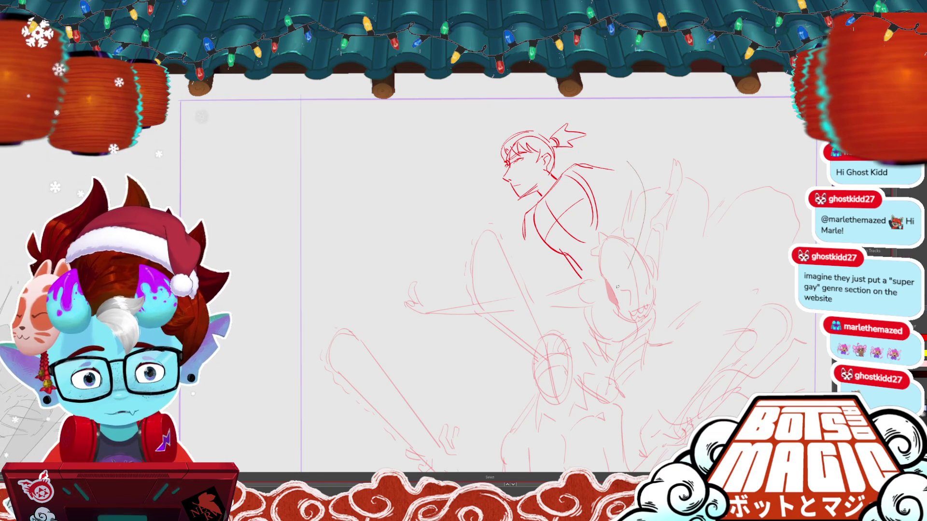
{"action": "key", "text": "Delete"}
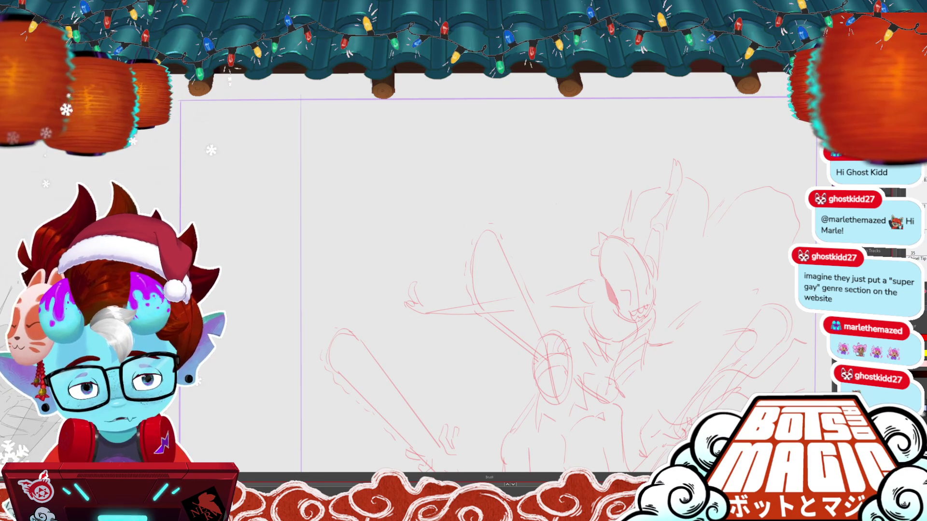
{"action": "key", "text": "ctrl+minus"}
{"action": "key", "text": "ctrl+0"}
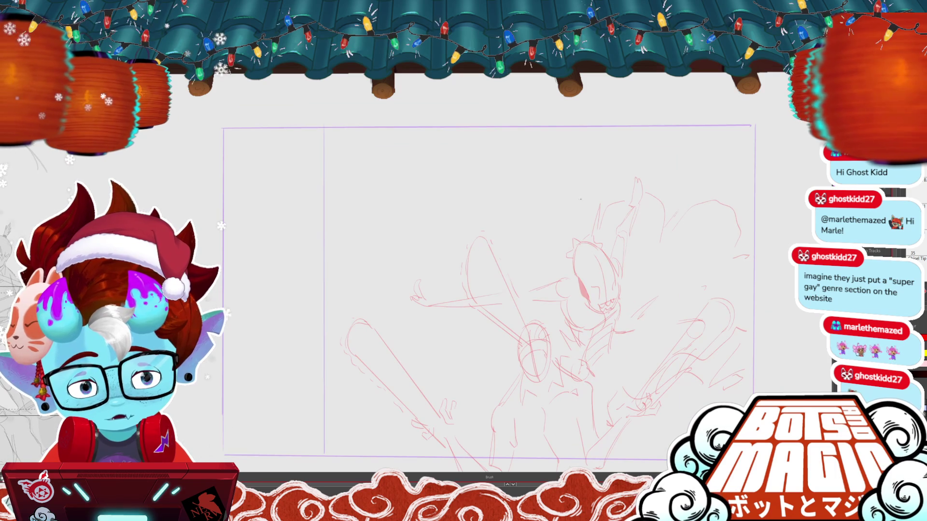
Brush a new head oval with a chin line, undoing stray strokes, plus a small lower-right curve
{"action": "mouse_move", "coordinate": [561, 166]}
{"action": "left_mouse_down"}
{"action": "mouse_move", "coordinate": [570, 172]}
{"action": "mouse_move", "coordinate": [555, 234]}
{"action": "left_mouse_up"}
{"action": "key", "text": "ctrl+z"}
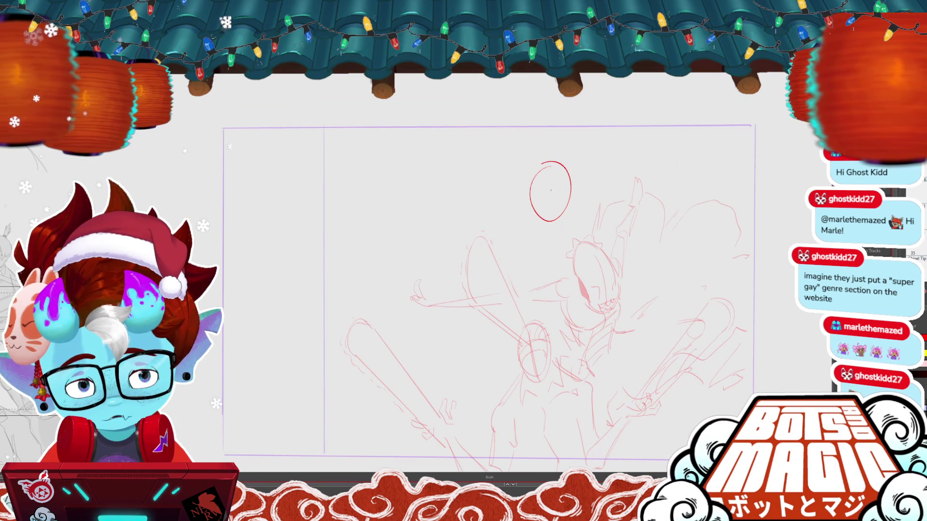
{"action": "left_click_drag", "start_coordinate": [532, 216], "coordinate": [553, 236]}
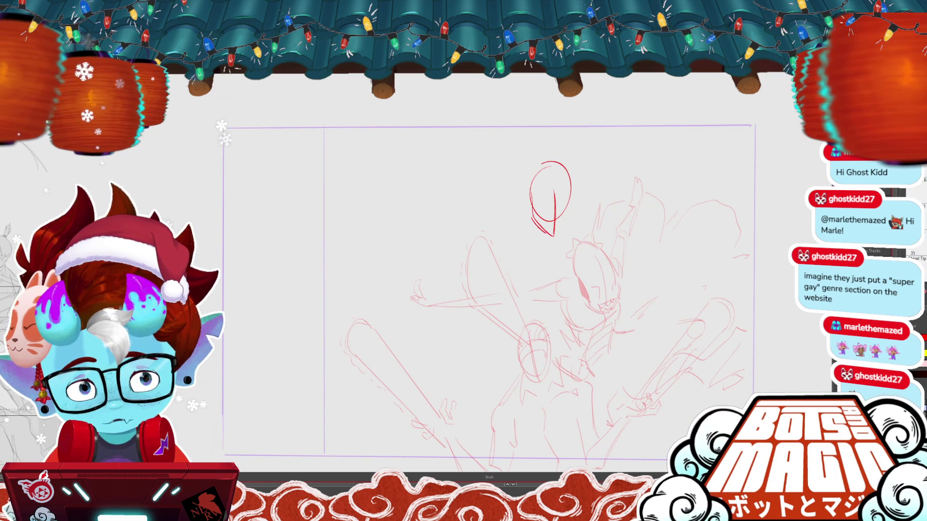
{"action": "left_click_drag", "start_coordinate": [572, 193], "coordinate": [555, 232]}
{"action": "key", "text": "ctrl+z"}
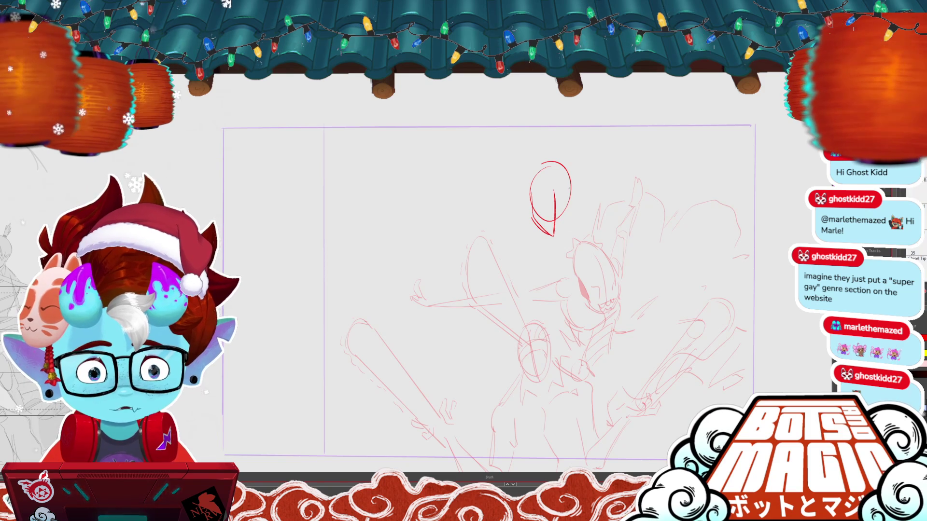
{"action": "scroll", "coordinate": [488, 289], "scroll_direction": "down", "scroll_amount": 3}
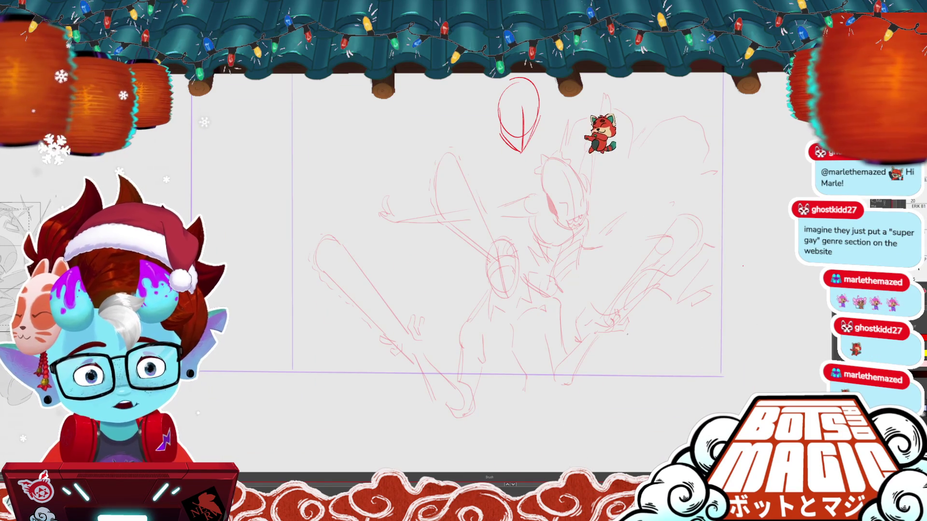
{"action": "mouse_move", "coordinate": [628, 333]}
{"action": "left_mouse_down"}
{"action": "mouse_move", "coordinate": [651, 320]}
{"action": "mouse_move", "coordinate": [677, 326]}
{"action": "mouse_move", "coordinate": [639, 341]}
{"action": "mouse_move", "coordinate": [678, 324]}
{"action": "left_mouse_up"}
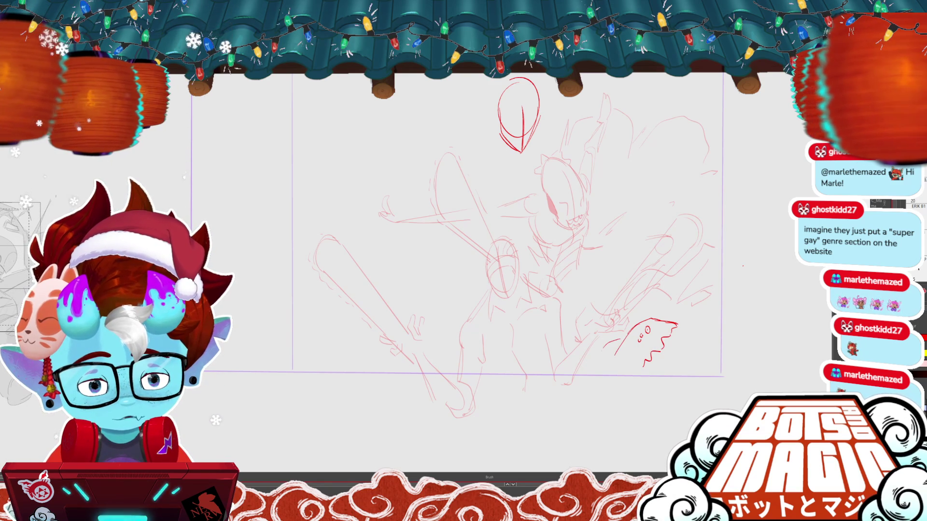
Draw zigzag teeth and a left-side line for the small creature at lower right
{"action": "mouse_move", "coordinate": [622, 380]}
{"action": "left_mouse_down"}
{"action": "mouse_move", "coordinate": [639, 363]}
{"action": "mouse_move", "coordinate": [660, 373]}
{"action": "left_mouse_up"}
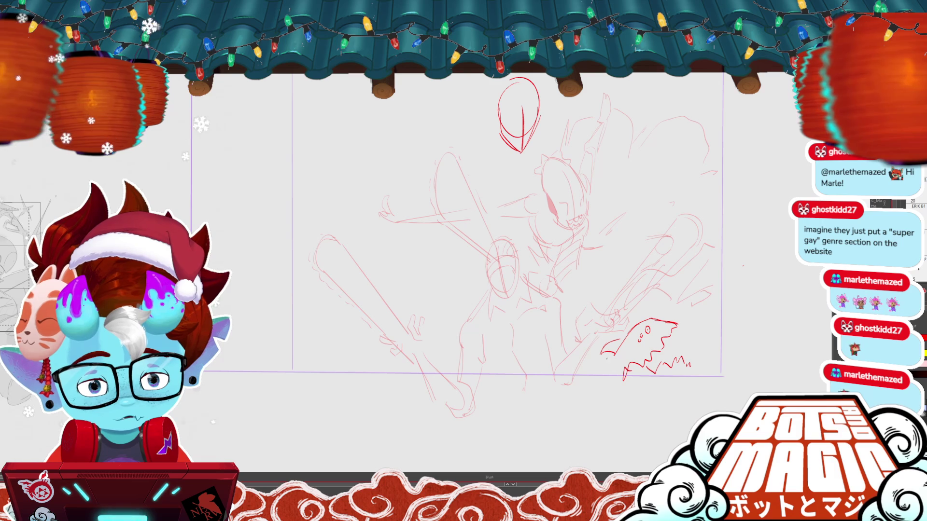
{"action": "left_click_drag", "start_coordinate": [613, 357], "coordinate": [600, 384]}
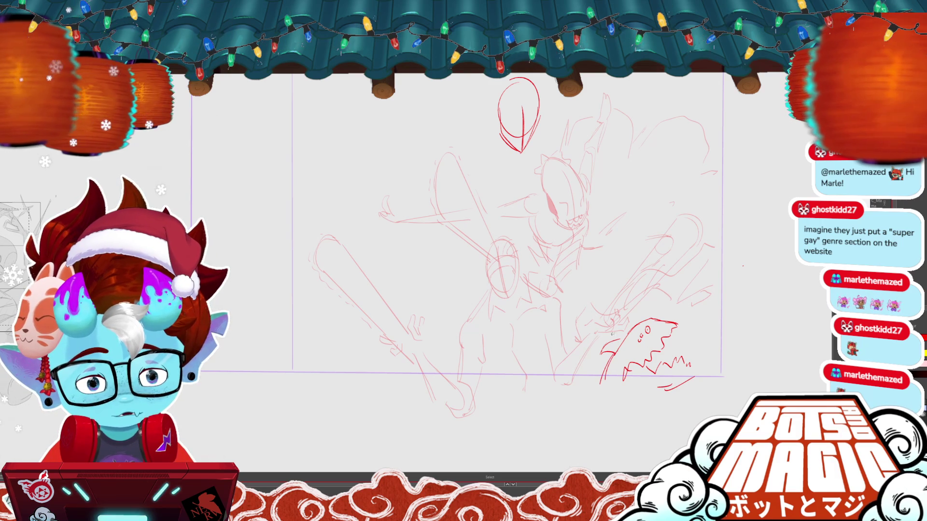
{"action": "key", "text": "m"}
{"action": "key", "text": "b"}
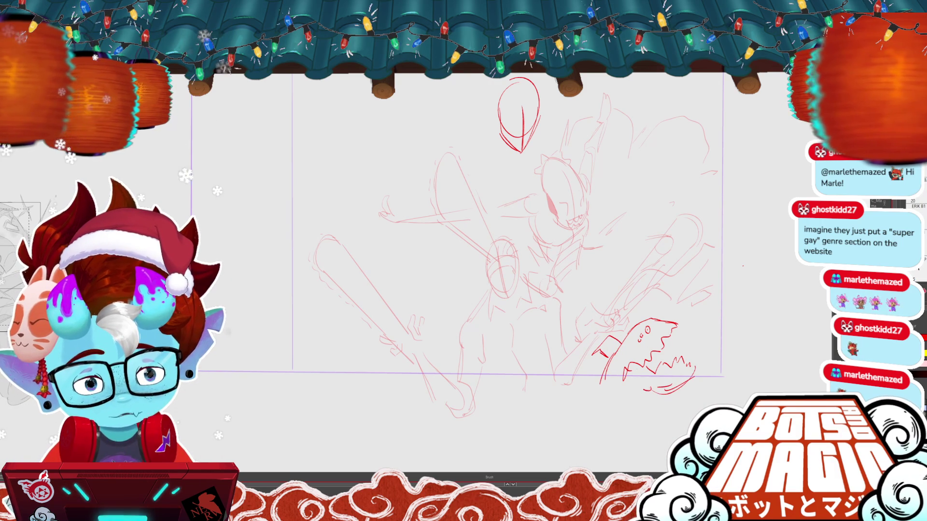
{"action": "left_click_drag", "start_coordinate": [483, 265], "coordinate": [519, 374]}
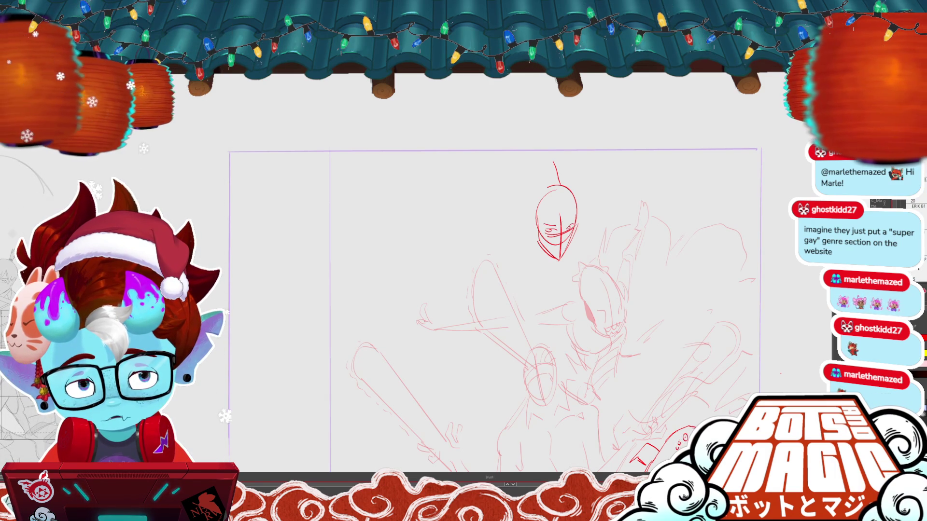
Redraw the left side of the head outline and draw a crown on top
{"action": "key", "text": "m"}
{"action": "key", "text": "b"}
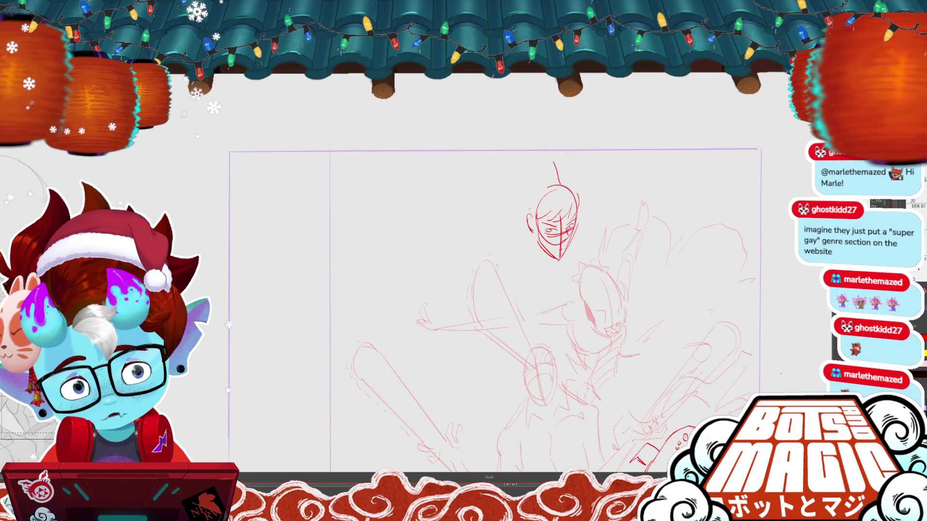
{"action": "left_click_drag", "start_coordinate": [531, 212], "coordinate": [550, 183]}
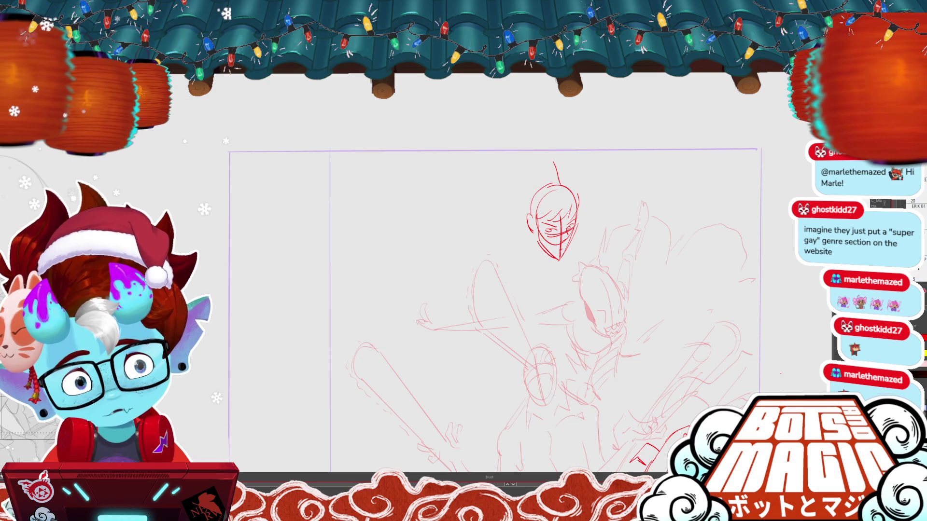
{"action": "left_click_drag", "start_coordinate": [531, 172], "coordinate": [559, 167]}
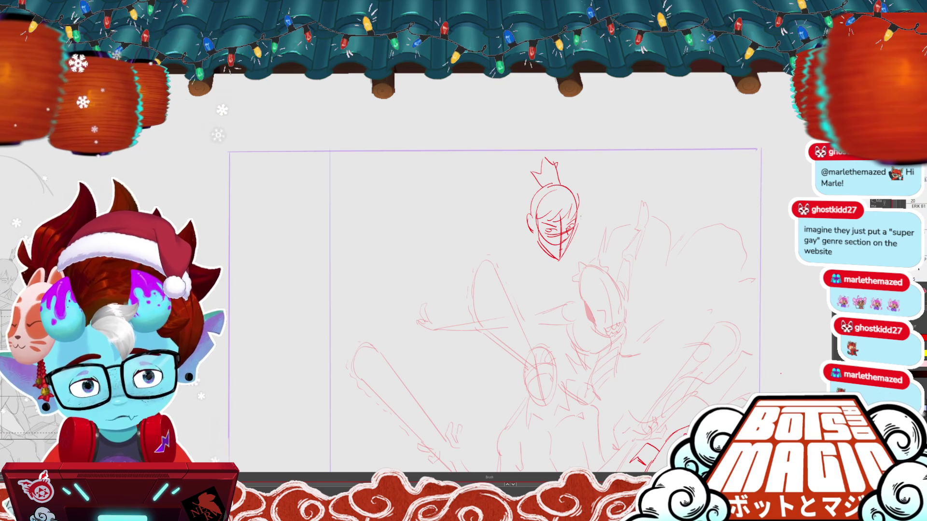
Redraw the head's upper right outline and sketch an oval at the shoulder
{"action": "key", "text": "m"}
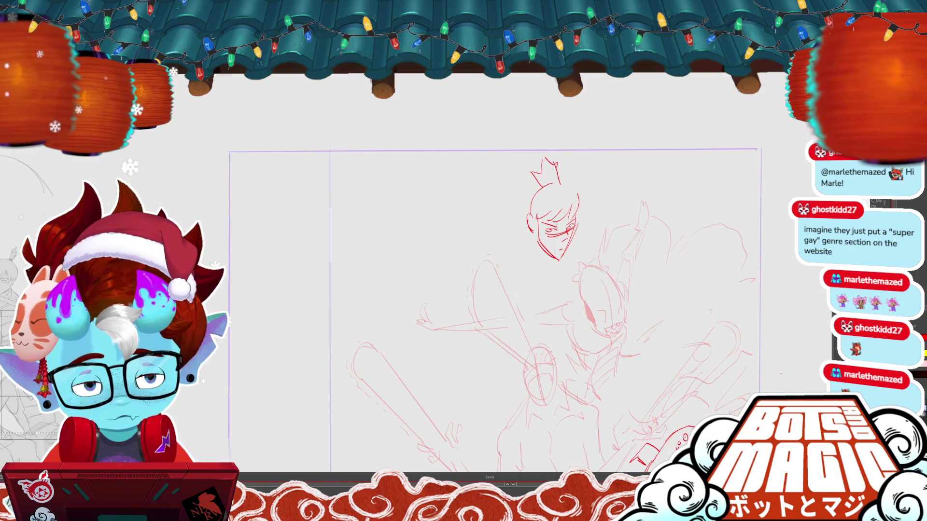
{"action": "key", "text": "b"}
{"action": "left_click_drag", "start_coordinate": [562, 183], "coordinate": [579, 196]}
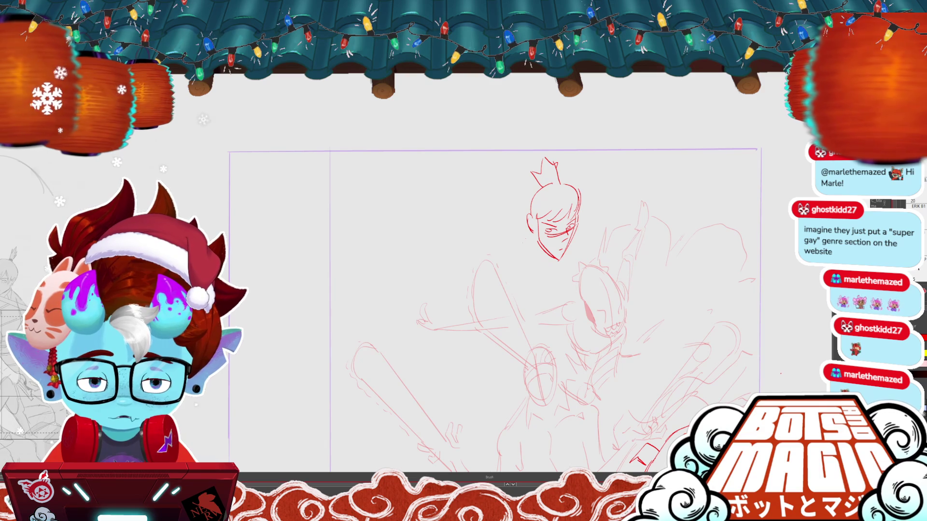
{"action": "left_click_drag", "start_coordinate": [534, 265], "coordinate": [521, 261]}
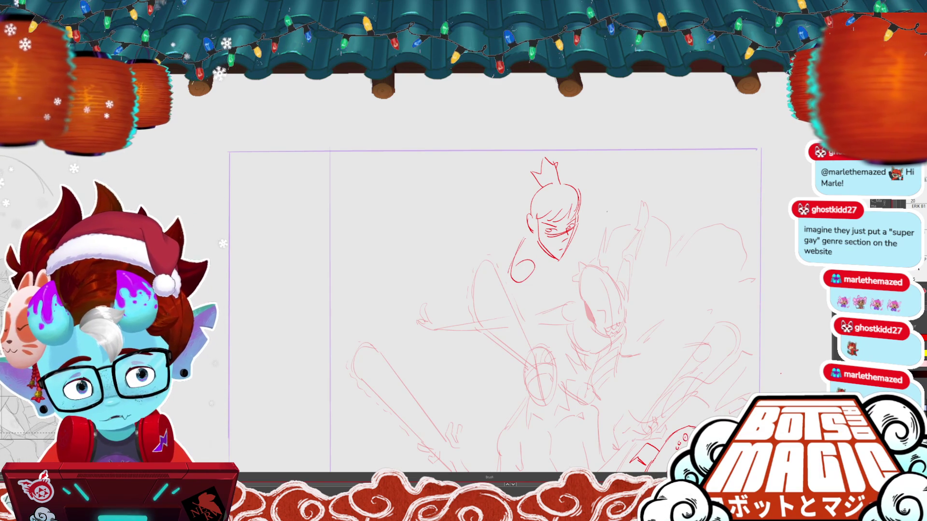
Draw a diagonal blade line beside the head and shrink the head and blade slightly
{"action": "left_click_drag", "start_coordinate": [633, 188], "coordinate": [536, 317]}
{"action": "key", "text": "ctrl+a"}
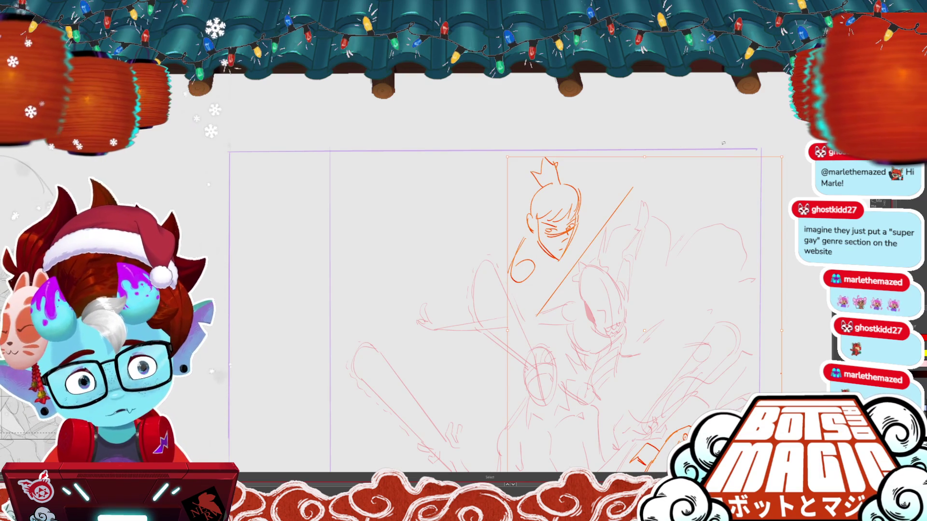
{"action": "left_click_drag", "start_coordinate": [782, 156], "coordinate": [750, 161]}
{"action": "left_click_drag", "start_coordinate": [593, 204], "coordinate": [597, 208]}
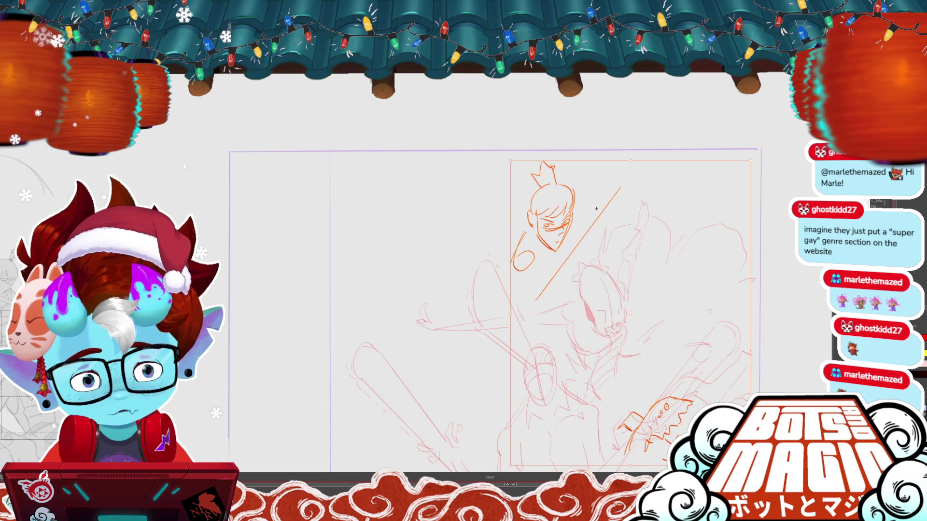
Restore the head and blade after an accidental delete, then deselect them
{"action": "key", "text": "ctrl+minus"}
{"action": "key", "text": "Delete"}
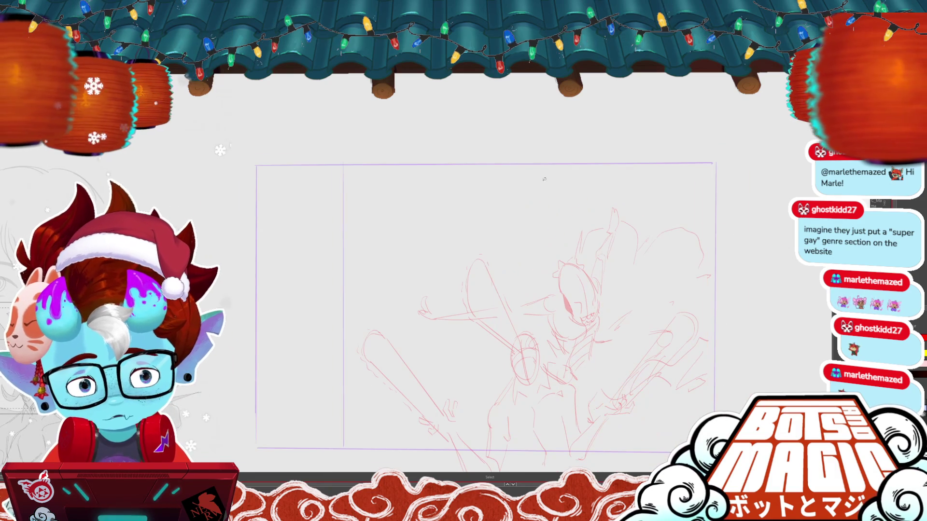
{"action": "key", "text": "b"}
{"action": "key", "text": "ctrl+z"}
{"action": "key", "text": "ctrl+d"}
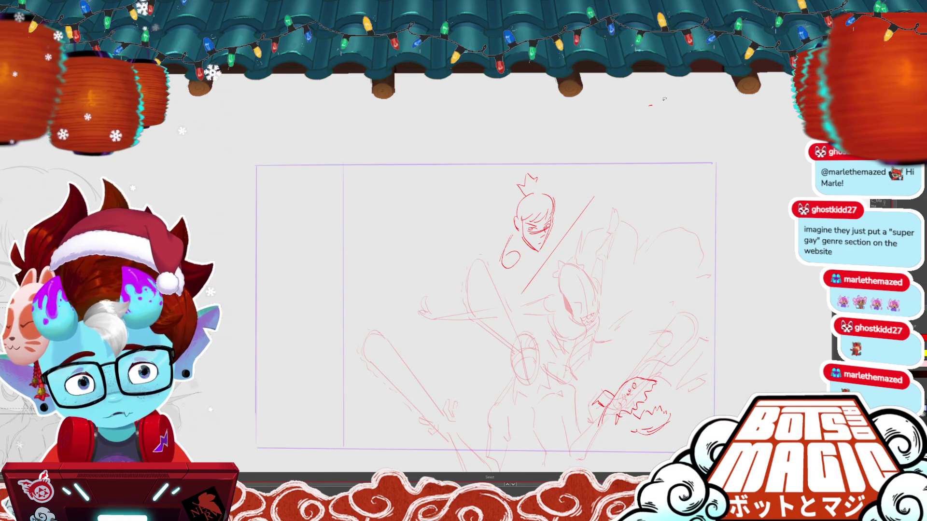
Remove the darker bottom-right doodle and sketch a hand at the blade's top end
{"action": "key", "text": "b"}
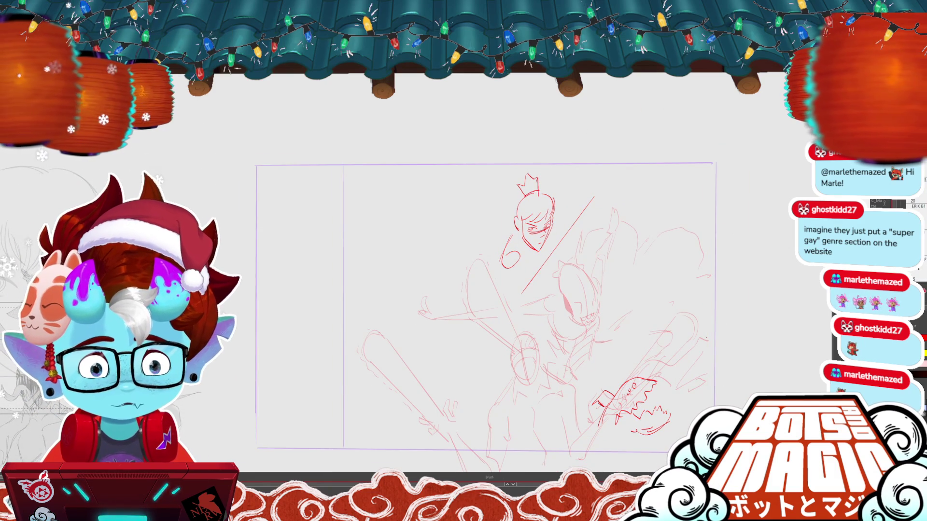
{"action": "key", "text": "ctrl+plus"}
{"action": "key", "text": "ctrl+plus"}
{"action": "key", "text": "ctrl+plus"}
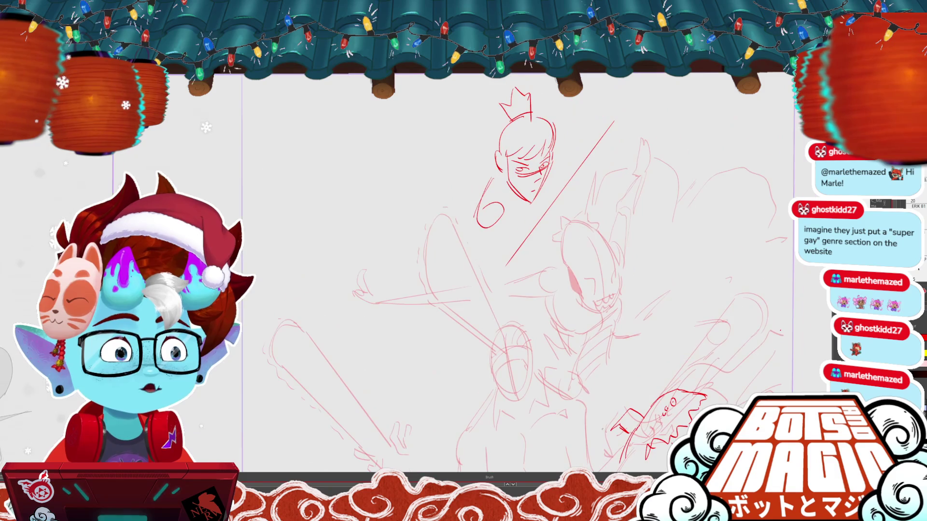
{"action": "key", "text": "ctrl+z"}
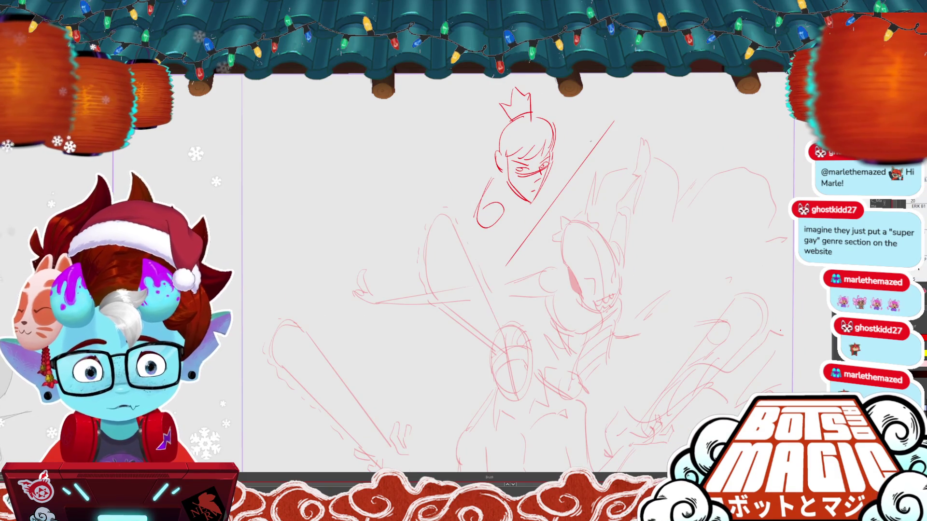
{"action": "key", "text": "b"}
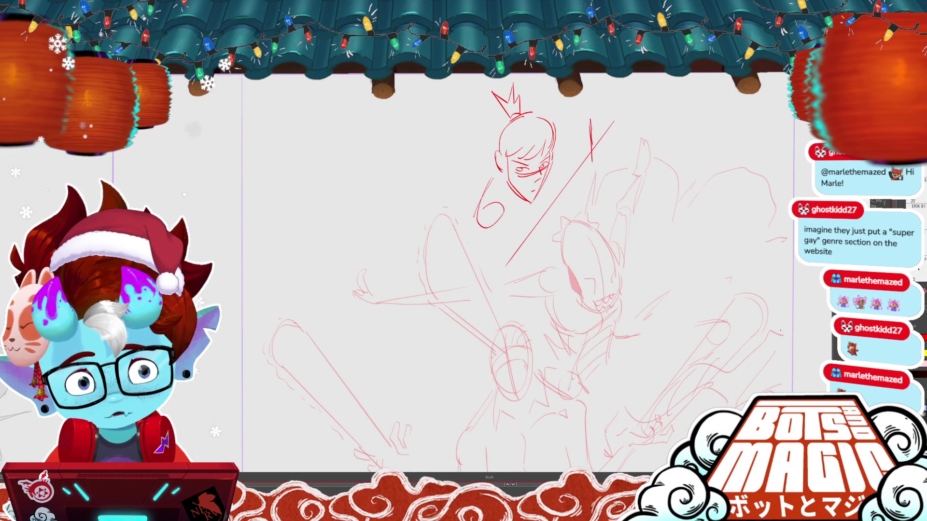
{"action": "left_click_drag", "start_coordinate": [598, 121], "coordinate": [595, 162]}
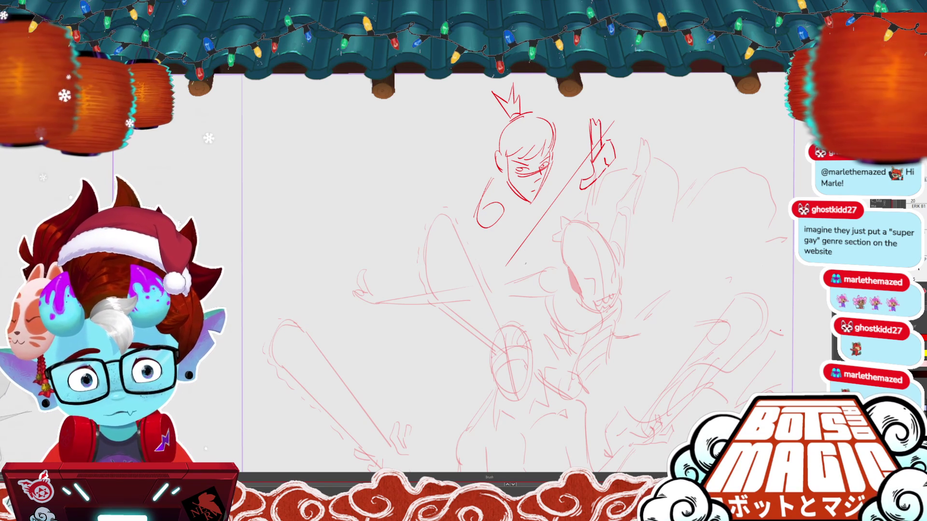
Move the hand strokes down-left to the lower end of the blade
{"action": "key", "text": "v"}
{"action": "mouse_move", "coordinate": [622, 116]}
{"action": "left_mouse_down"}
{"action": "mouse_move", "coordinate": [574, 193]}
{"action": "mouse_move", "coordinate": [624, 110]}
{"action": "left_mouse_up"}
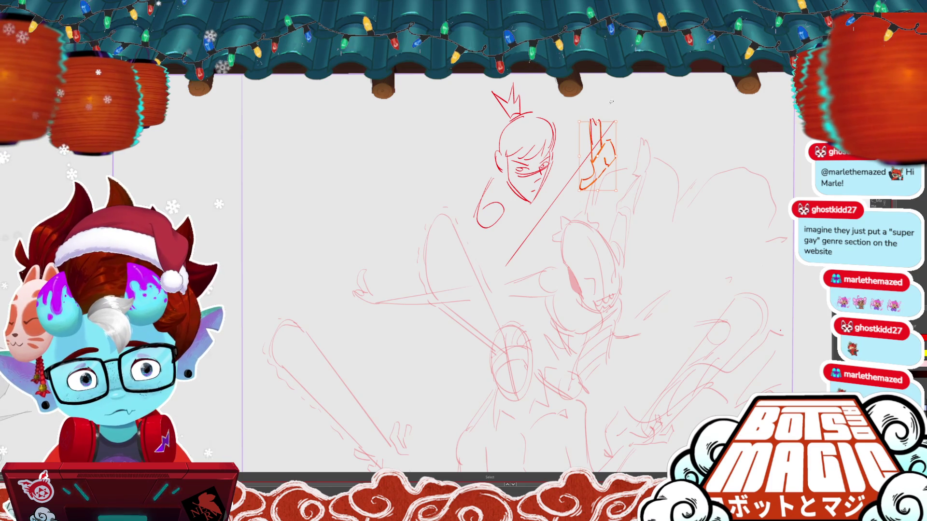
{"action": "mouse_move", "coordinate": [633, 146]}
{"action": "left_mouse_down"}
{"action": "mouse_move", "coordinate": [541, 272]}
{"action": "mouse_move", "coordinate": [549, 279]}
{"action": "mouse_move", "coordinate": [506, 319]}
{"action": "left_mouse_up"}
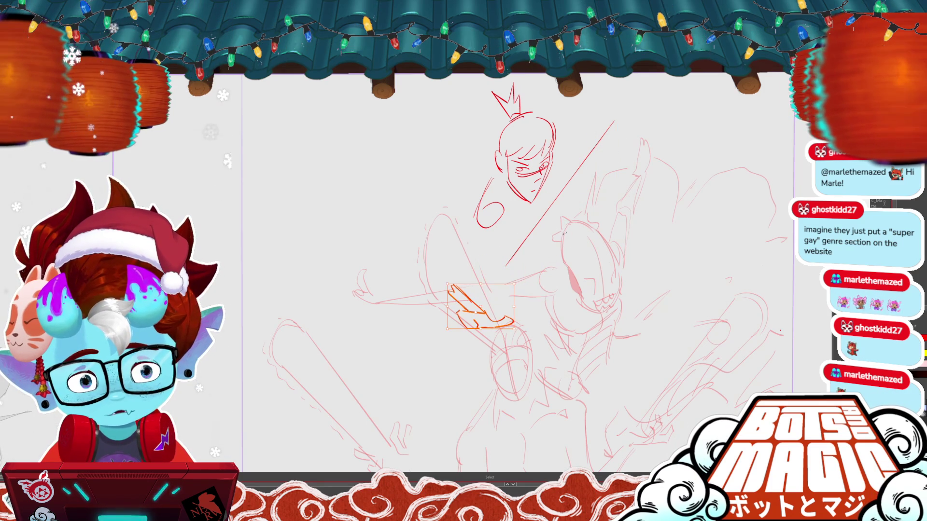
{"action": "key", "text": "ctrl+d"}
{"action": "key", "text": "b"}
Add a second edge and a capped tip to the diagonal line, making it a staff
{"action": "left_click", "coordinate": [559, 193]}
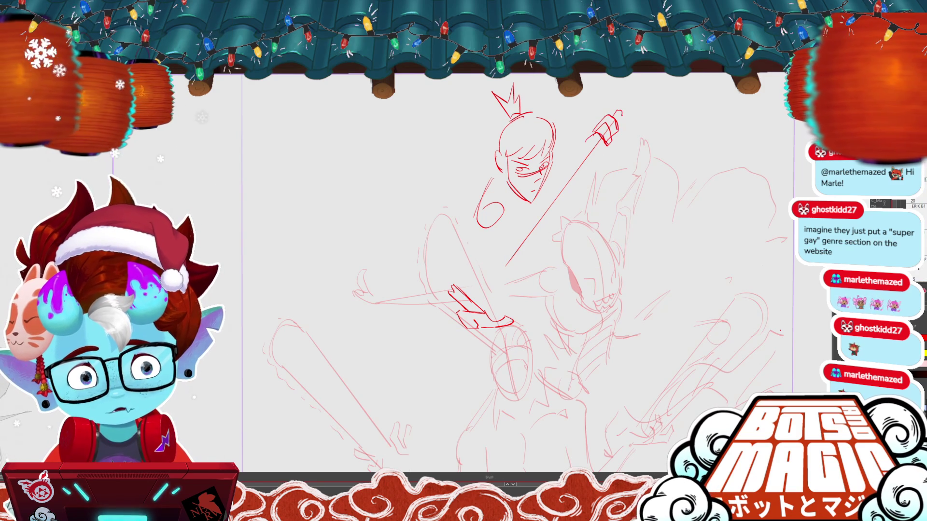
{"action": "left_click_drag", "start_coordinate": [474, 302], "coordinate": [594, 143]}
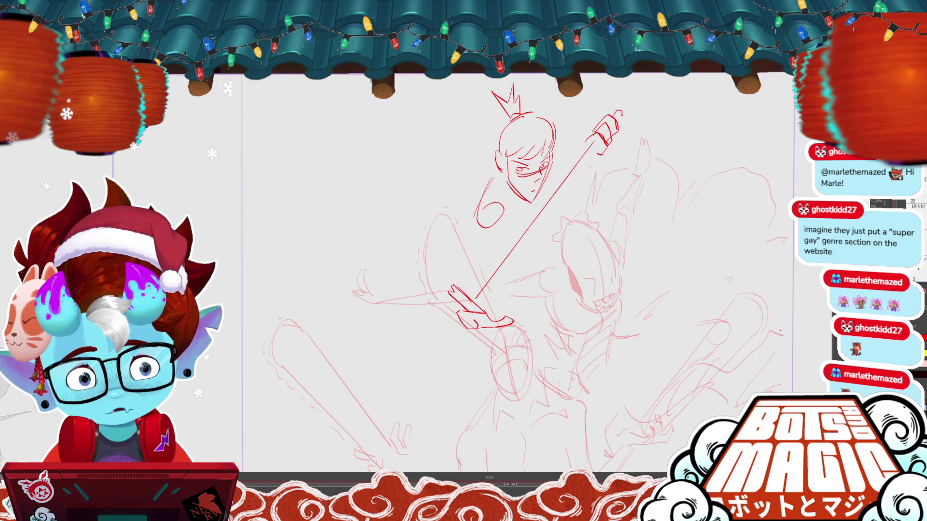
{"action": "left_click_drag", "start_coordinate": [493, 297], "coordinate": [600, 145]}
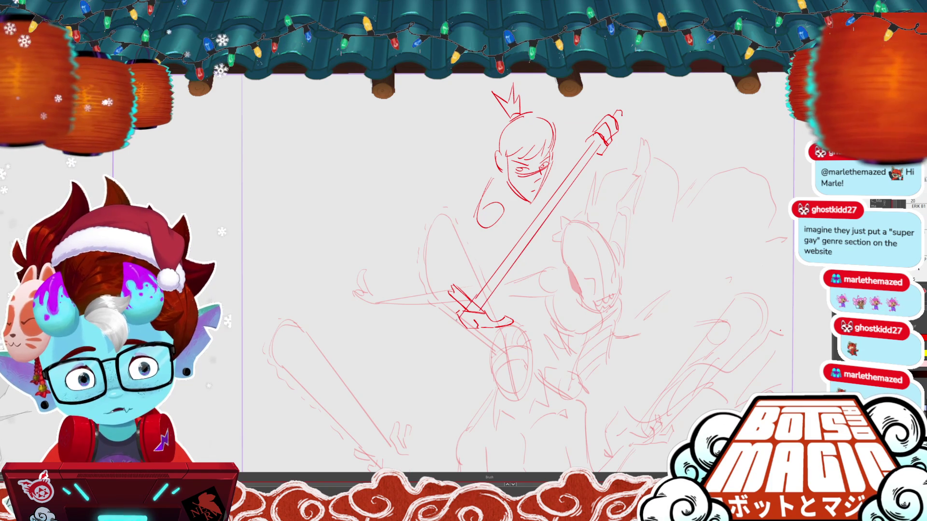
{"action": "scroll", "coordinate": [418, 238], "scroll_direction": "down", "scroll_amount": 2}
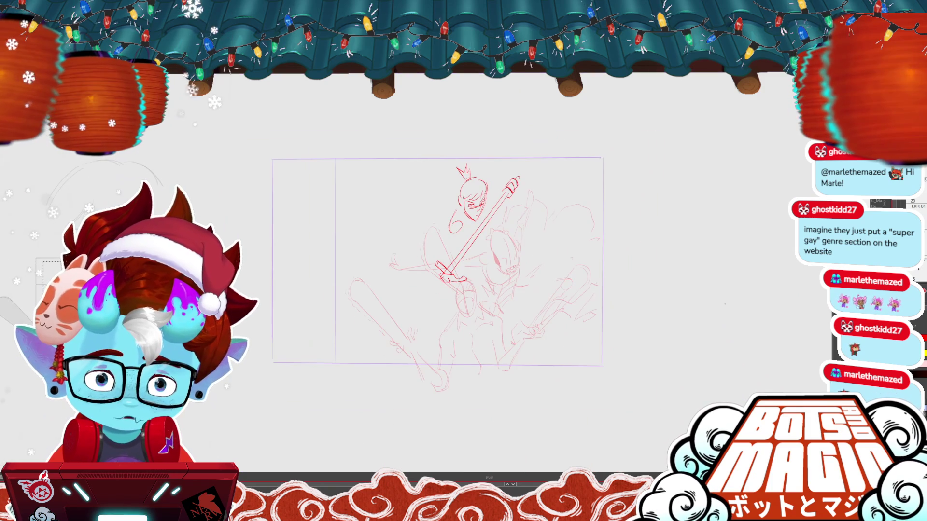
Tilt the swordsman's crown slightly and check its new angle
{"action": "key", "text": "v"}
{"action": "left_click", "coordinate": [463, 169]}
{"action": "left_click", "coordinate": [489, 142]}
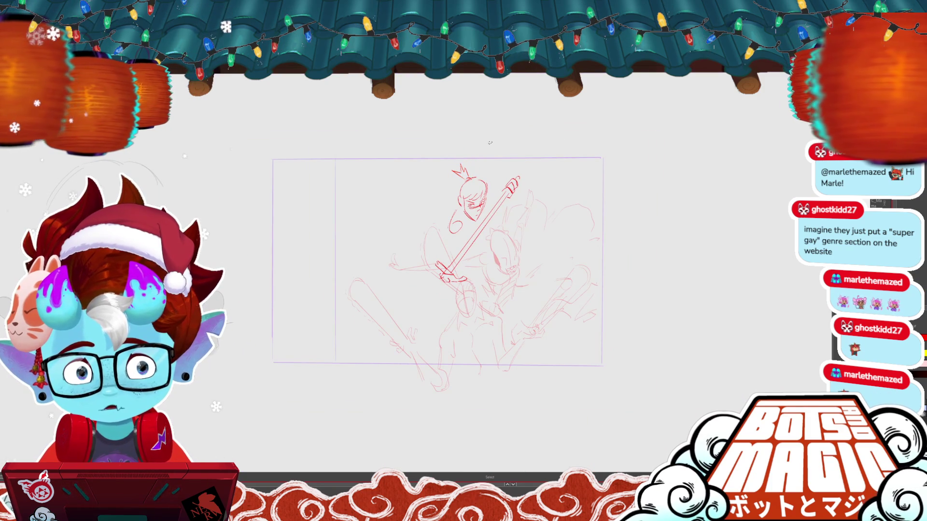
{"action": "left_click", "coordinate": [458, 174]}
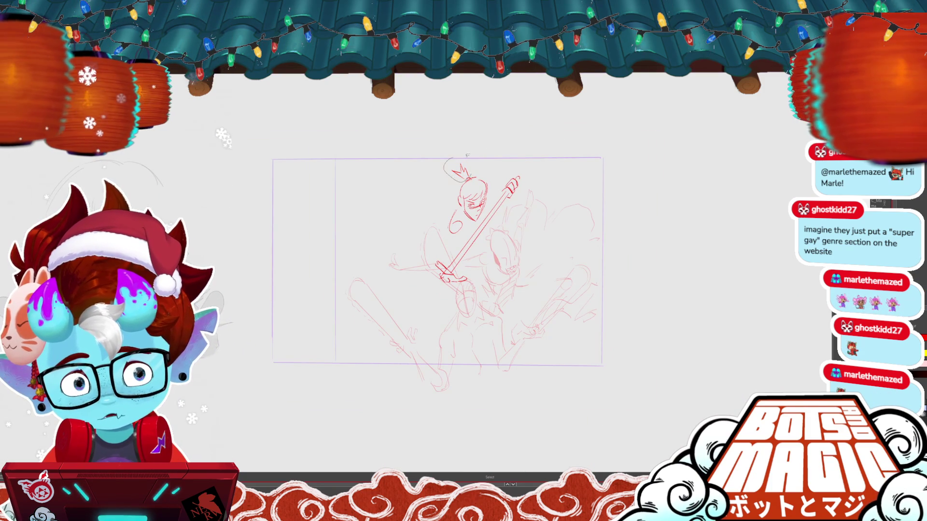
{"action": "left_click_drag", "start_coordinate": [468, 164], "coordinate": [466, 170]}
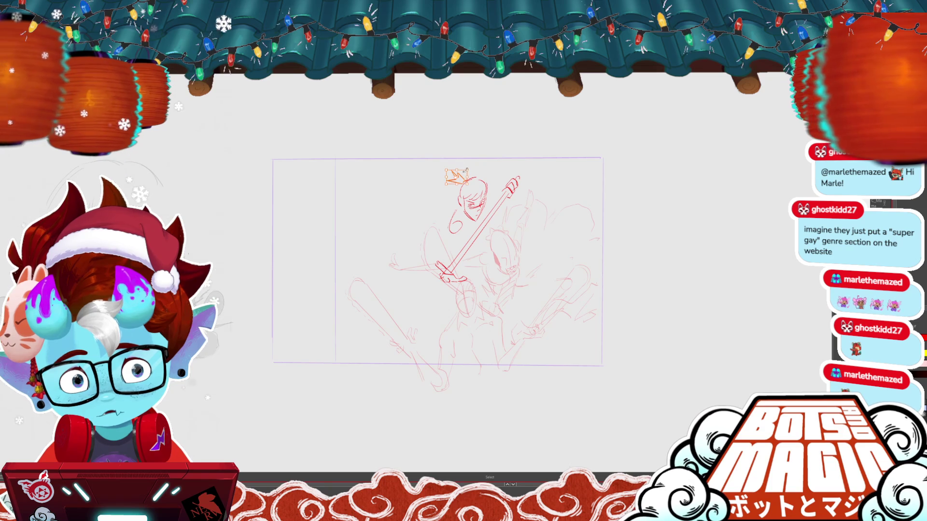
{"action": "left_click", "coordinate": [499, 144]}
{"action": "left_click", "coordinate": [451, 178]}
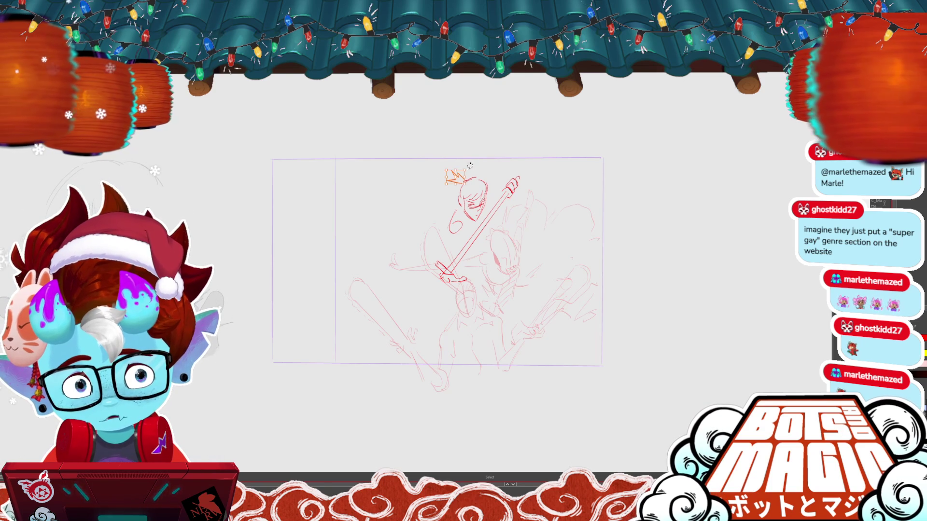
{"action": "left_click", "coordinate": [504, 139]}
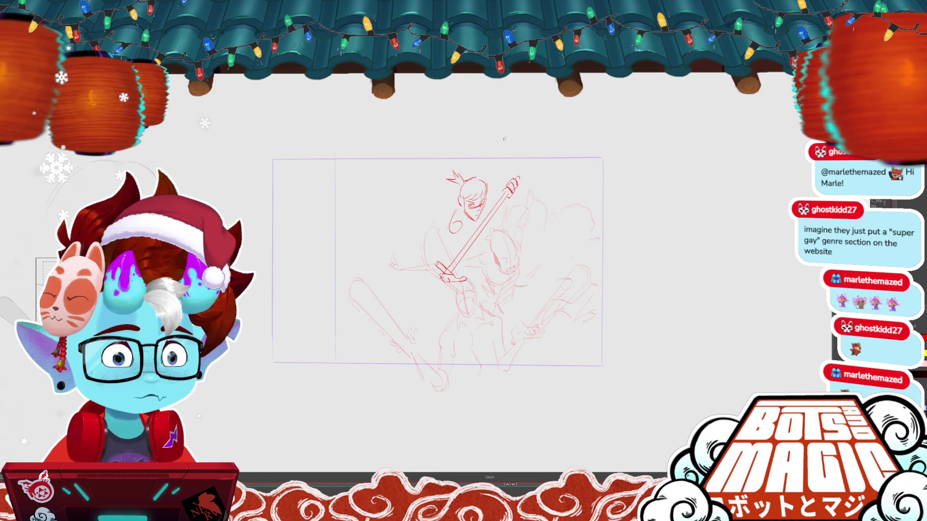
Sketch the swordsman's torso line and strokes under his feet
{"action": "scroll", "coordinate": [505, 138], "scroll_direction": "up", "scroll_amount": 3}
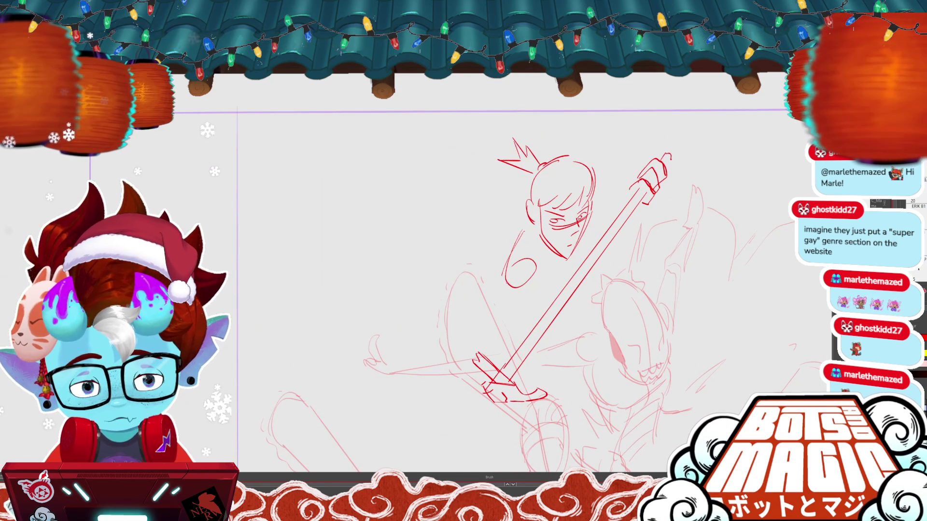
{"action": "key", "text": "b"}
{"action": "left_click_drag", "start_coordinate": [508, 284], "coordinate": [516, 345]}
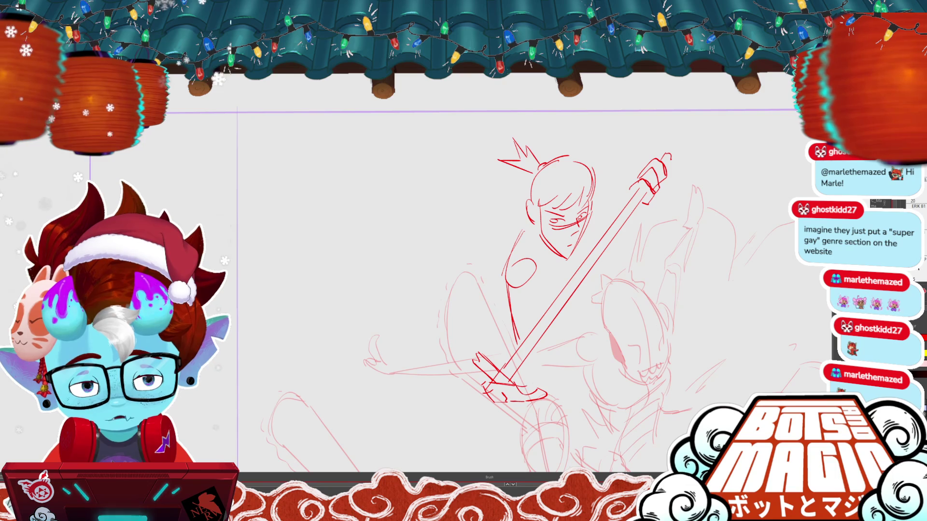
{"action": "mouse_move", "coordinate": [530, 393]}
{"action": "left_mouse_down"}
{"action": "mouse_move", "coordinate": [580, 382]}
{"action": "mouse_move", "coordinate": [551, 413]}
{"action": "left_mouse_up"}
{"action": "mouse_move", "coordinate": [553, 411]}
{"action": "left_mouse_down"}
{"action": "mouse_move", "coordinate": [518, 411]}
{"action": "mouse_move", "coordinate": [572, 408]}
{"action": "left_mouse_up"}
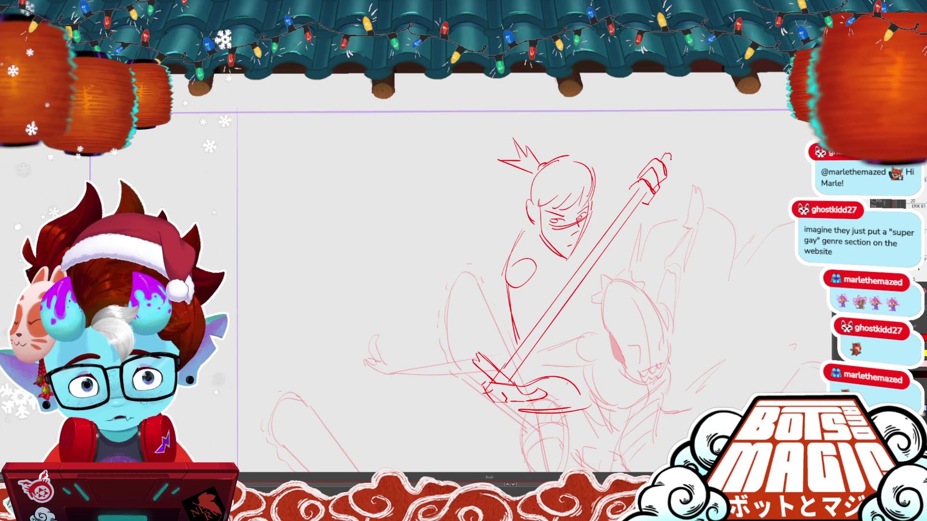
Remove the strokes under the feet, then try torso lines and undo the stray ones
{"action": "key", "text": "v"}
{"action": "key", "text": "Delete"}
{"action": "key", "text": "b"}
{"action": "left_click_drag", "start_coordinate": [537, 351], "coordinate": [531, 387]}
{"action": "mouse_move", "coordinate": [520, 290]}
{"action": "left_mouse_down"}
{"action": "mouse_move", "coordinate": [519, 338]}
{"action": "mouse_move", "coordinate": [519, 313]}
{"action": "mouse_move", "coordinate": [521, 326]}
{"action": "left_mouse_up"}
{"action": "key", "text": "ctrl+z"}
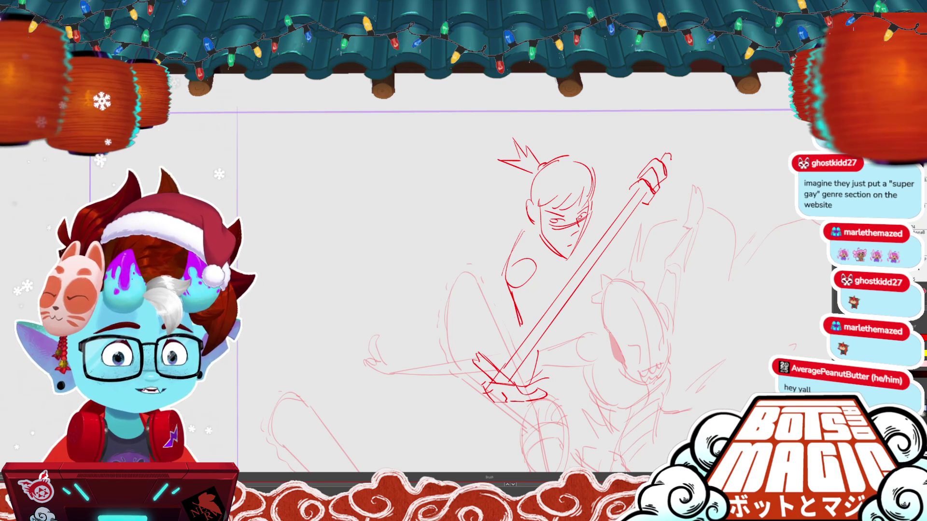
{"action": "left_click_drag", "start_coordinate": [537, 270], "coordinate": [544, 306]}
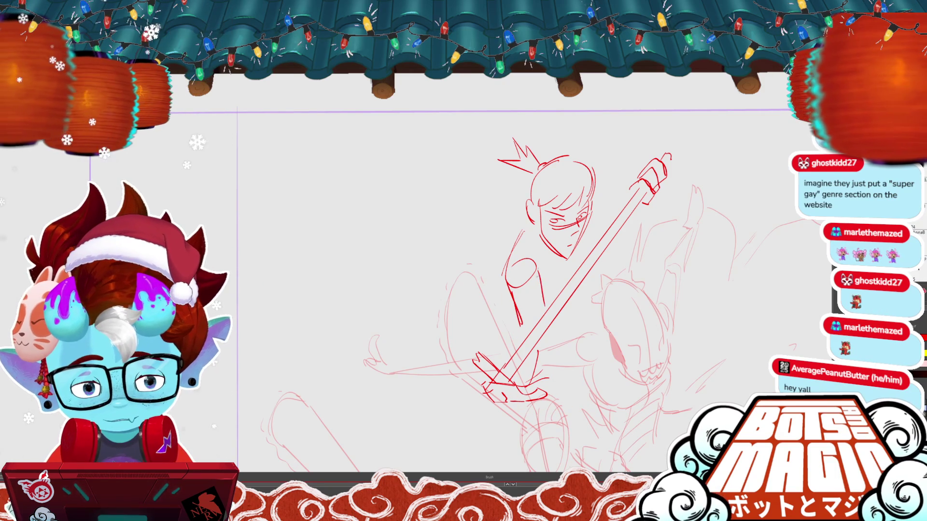
{"action": "left_click_drag", "start_coordinate": [537, 348], "coordinate": [526, 356]}
{"action": "key", "text": "ctrl+z"}
{"action": "left_click_drag", "start_coordinate": [553, 318], "coordinate": [539, 381]}
{"action": "key", "text": "ctrl+z"}
{"action": "key", "text": "ctrl+z"}
Draw the swordsman's upper arm, forearm and inner arm along the sword down to the hilt
{"action": "key", "text": "ctrl+z"}
{"action": "left_click_drag", "start_coordinate": [504, 269], "coordinate": [455, 336]}
{"action": "left_click_drag", "start_coordinate": [478, 305], "coordinate": [483, 370]}
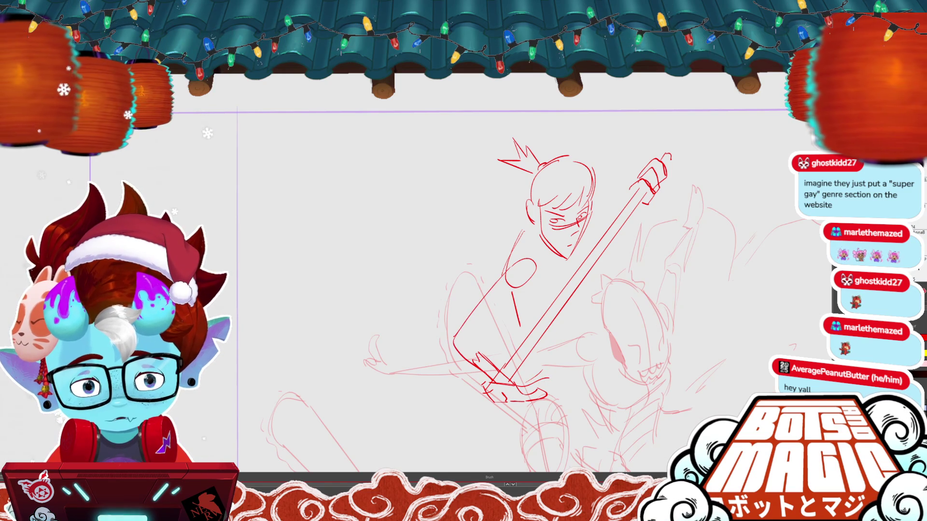
{"action": "left_click_drag", "start_coordinate": [519, 298], "coordinate": [510, 329]}
{"action": "key", "text": "ctrl+z"}
{"action": "mouse_move", "coordinate": [536, 277]}
{"action": "left_mouse_down"}
{"action": "mouse_move", "coordinate": [480, 338]}
{"action": "mouse_move", "coordinate": [482, 362]}
{"action": "left_mouse_up"}
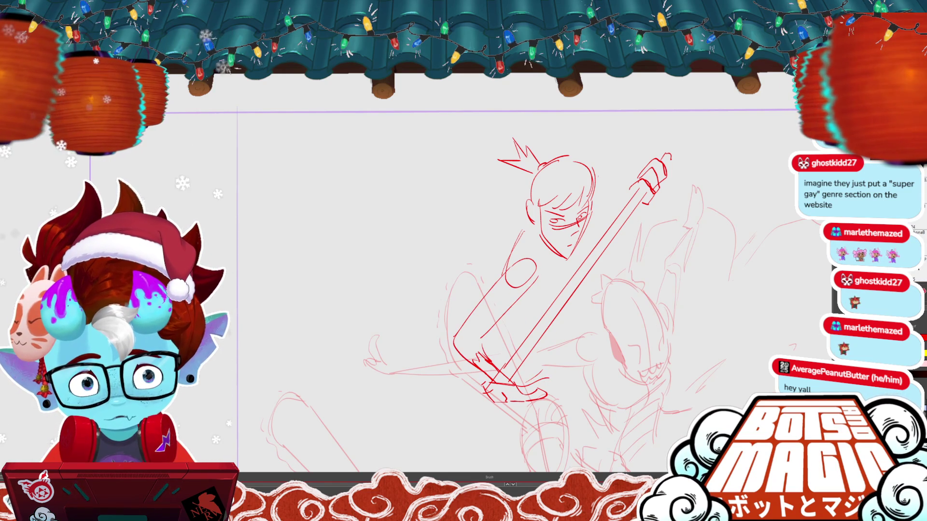
{"action": "left_click_drag", "start_coordinate": [597, 175], "coordinate": [647, 160]}
Select the spiky crown strokes above the swordsman's head and delete them
{"action": "left_click_drag", "start_coordinate": [560, 241], "coordinate": [490, 208]}
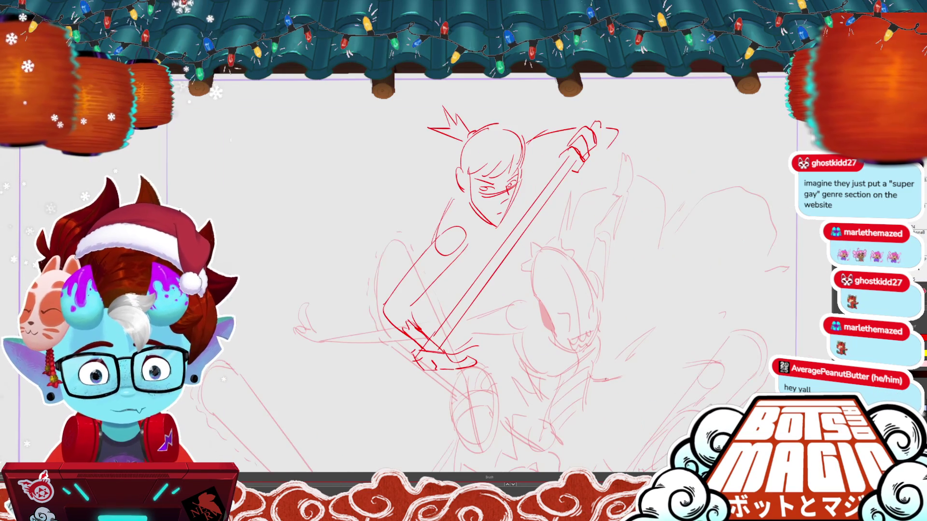
{"action": "mouse_move", "coordinate": [475, 147]}
{"action": "left_mouse_down"}
{"action": "mouse_move", "coordinate": [425, 130]}
{"action": "mouse_move", "coordinate": [475, 104]}
{"action": "left_mouse_up"}
{"action": "key", "text": "Delete"}
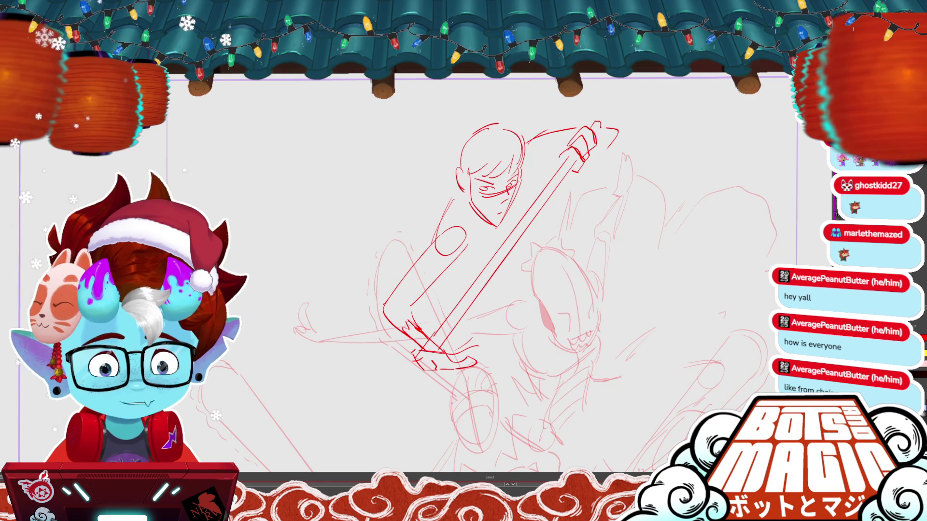
Draw a small zigzag tuft above the swordsman's head
{"action": "scroll", "coordinate": [322, 162], "scroll_direction": "down", "scroll_amount": 1}
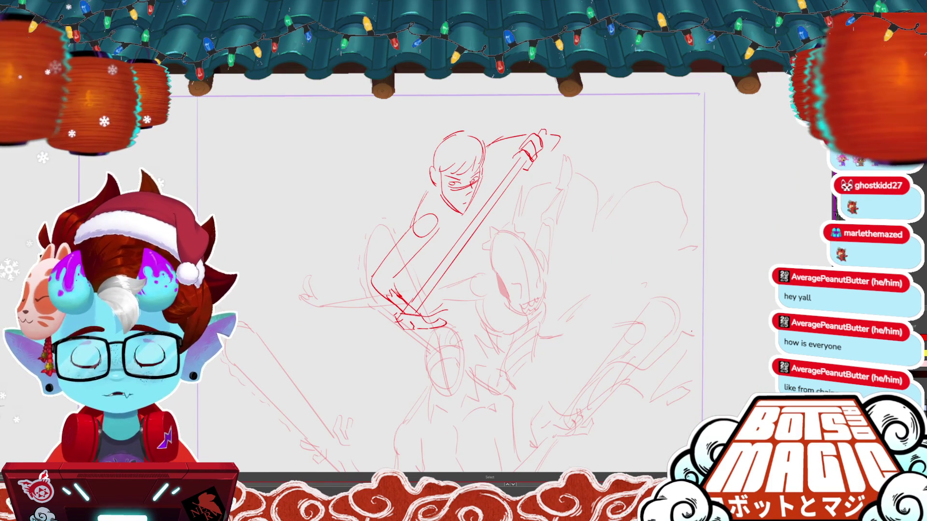
{"action": "left_click_drag", "start_coordinate": [435, 241], "coordinate": [480, 292]}
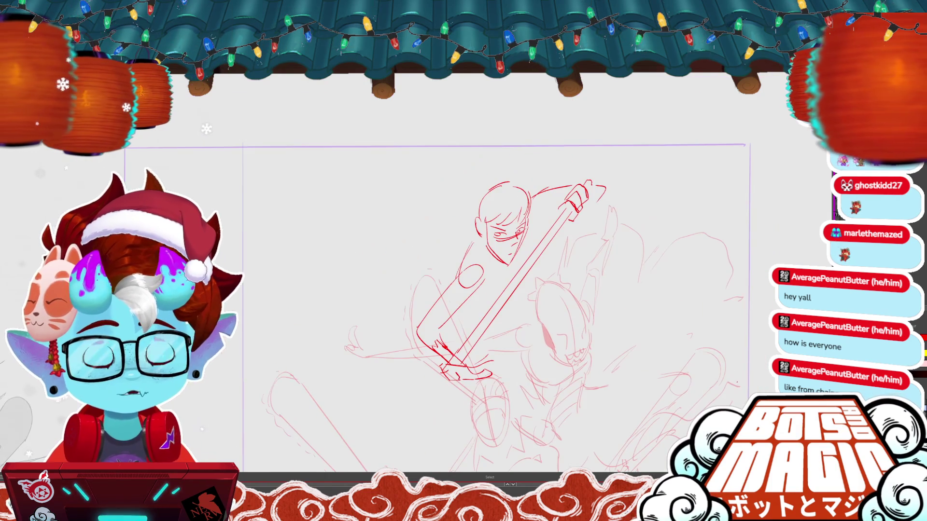
{"action": "left_click_drag", "start_coordinate": [472, 167], "coordinate": [494, 183]}
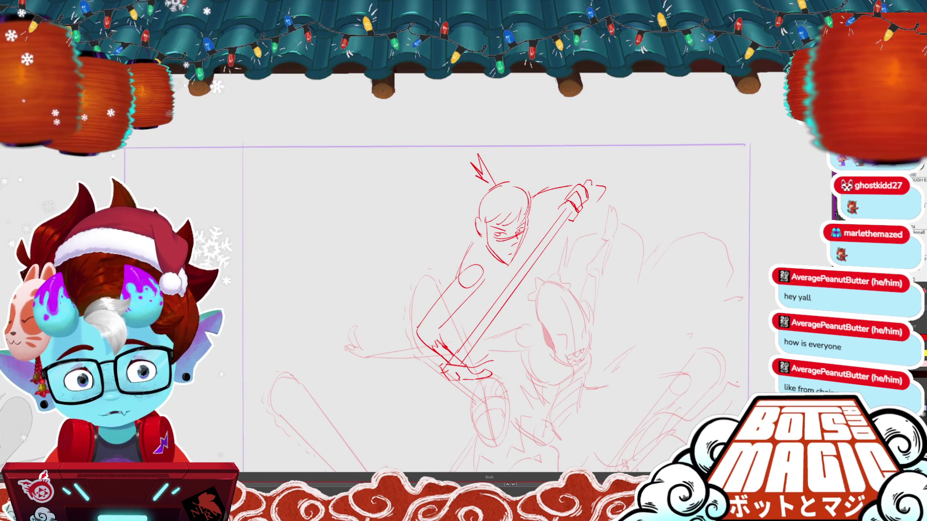
Select the swordsman's arm and sword strokes and delete them
{"action": "scroll", "coordinate": [426, 273], "scroll_direction": "down", "scroll_amount": 3}
{"action": "scroll", "coordinate": [426, 273], "scroll_direction": "up", "scroll_amount": 3}
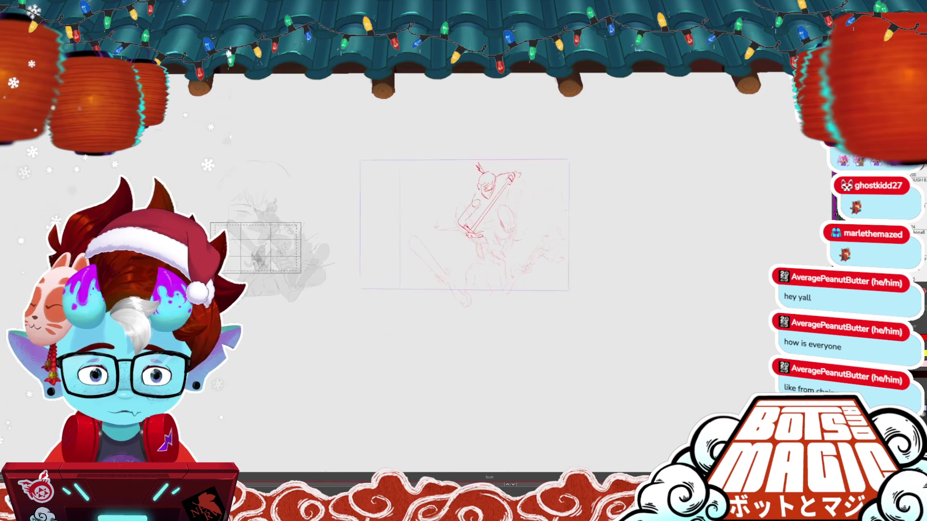
{"action": "left_click", "coordinate": [597, 166]}
{"action": "key", "text": "ctrl+d"}
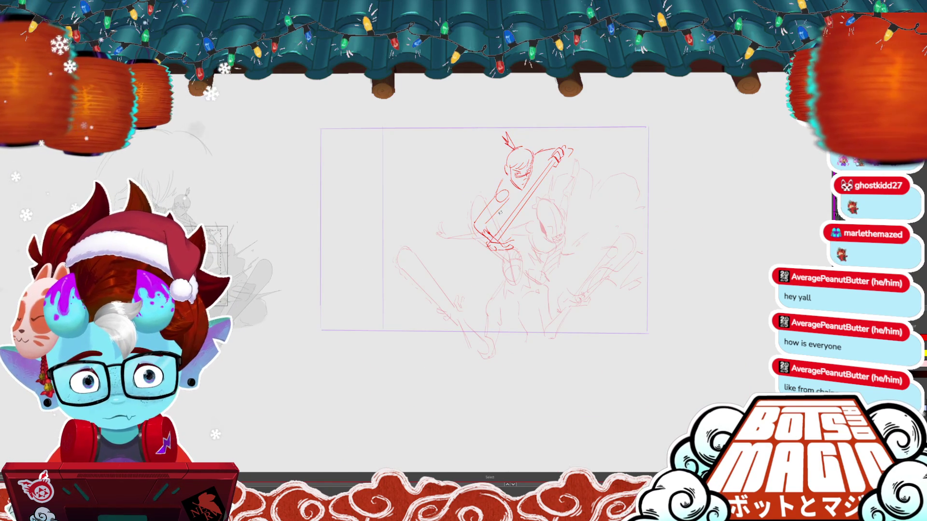
{"action": "left_click_drag", "start_coordinate": [497, 231], "coordinate": [520, 259]}
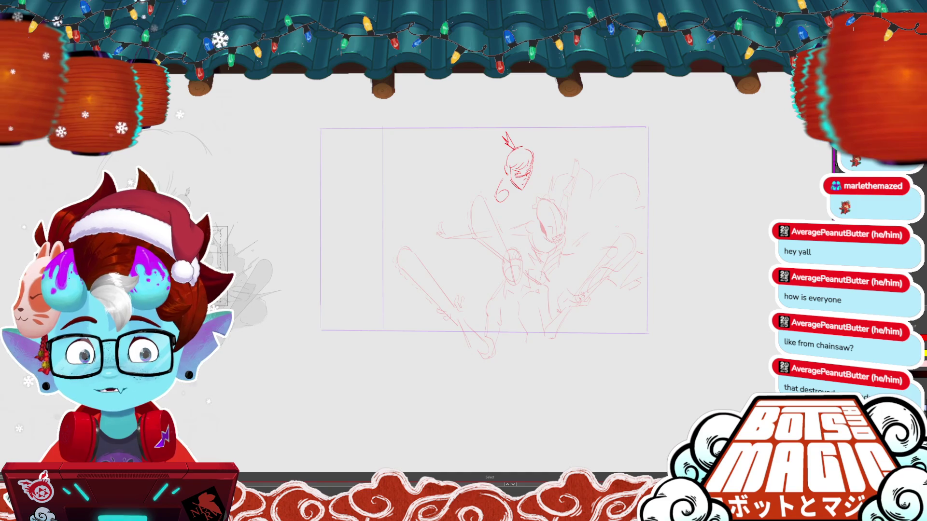
Shrink the swordsman's head and move it right, then brush a raised-arm stroke beside it
{"action": "scroll", "coordinate": [483, 232], "scroll_direction": "down", "scroll_amount": 3}
{"action": "scroll", "coordinate": [449, 193], "scroll_direction": "up", "scroll_amount": 5}
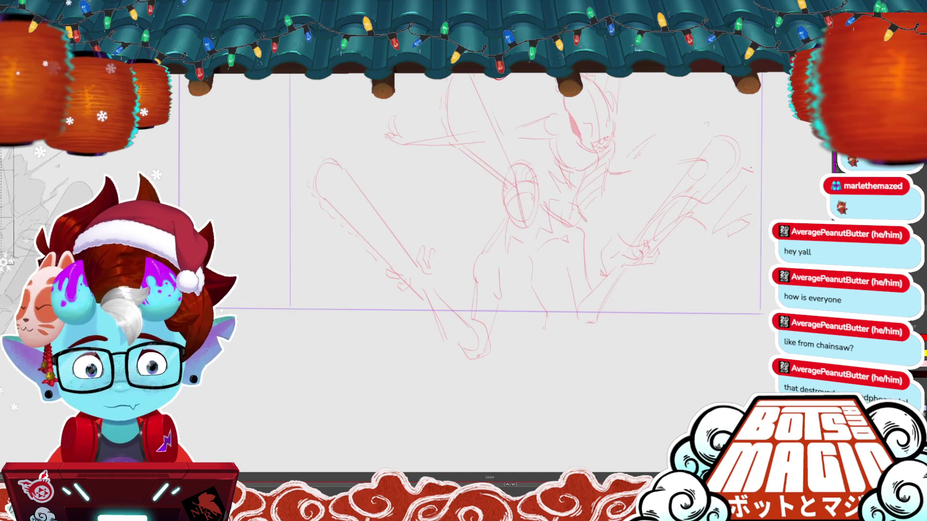
{"action": "left_click", "coordinate": [481, 240]}
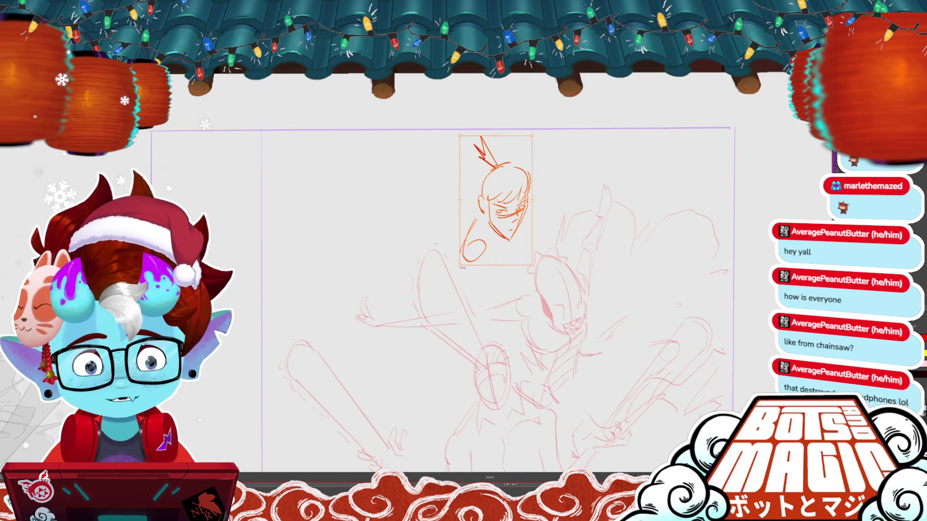
{"action": "left_click_drag", "start_coordinate": [481, 239], "coordinate": [524, 218]}
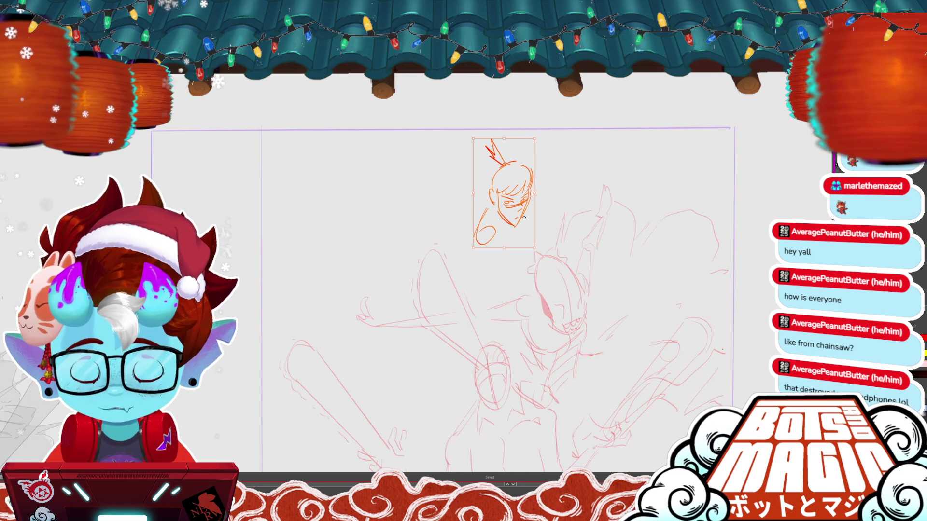
{"action": "key", "text": "b"}
{"action": "mouse_move", "coordinate": [531, 174]}
{"action": "left_mouse_down"}
{"action": "mouse_move", "coordinate": [547, 170]}
{"action": "mouse_move", "coordinate": [531, 259]}
{"action": "left_mouse_up"}
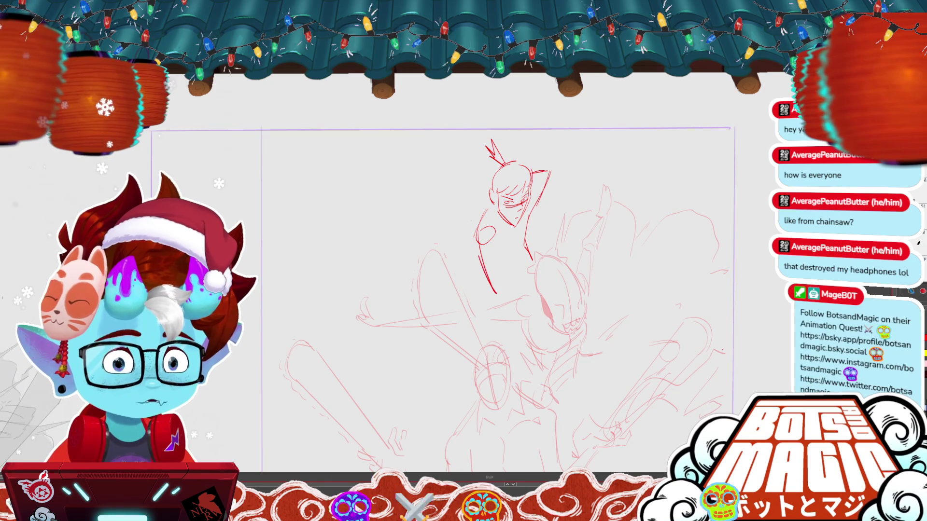
Draw the body line below the head and a long arm reaching down-left, redrawing it once
{"action": "left_click_drag", "start_coordinate": [479, 244], "coordinate": [497, 293]}
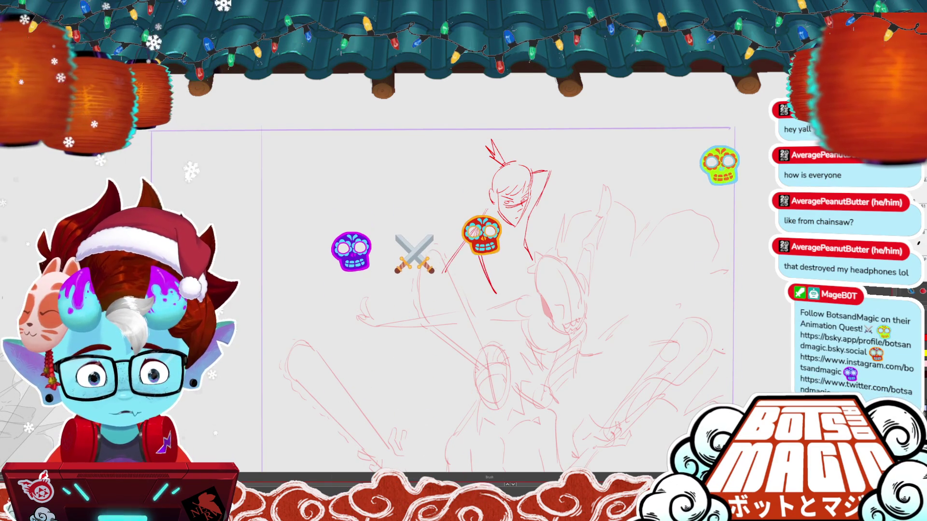
{"action": "left_click_drag", "start_coordinate": [480, 225], "coordinate": [443, 273]}
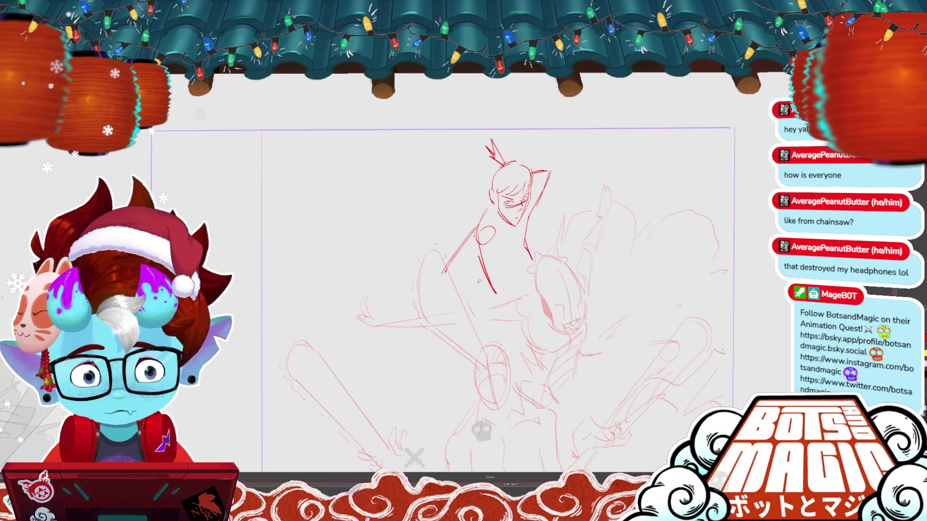
{"action": "key", "text": "alt+s"}
{"action": "key", "text": "ctrl+z"}
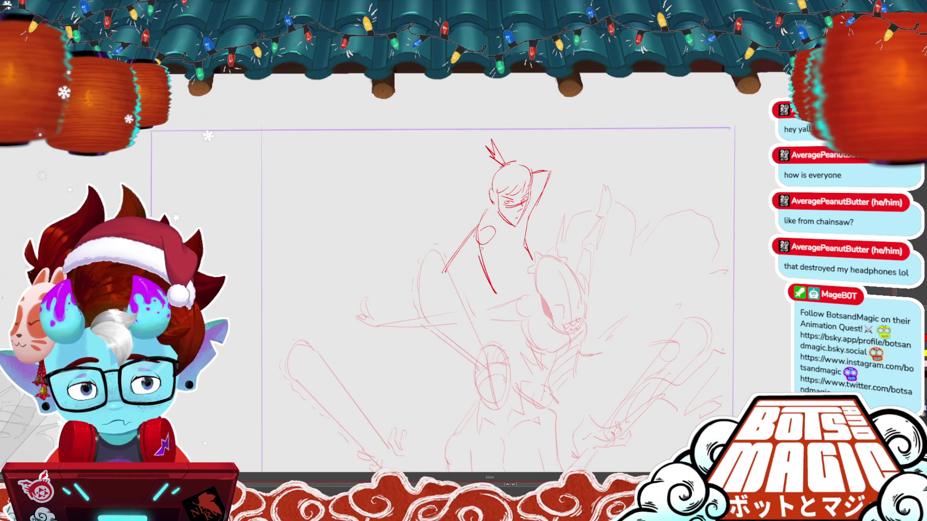
{"action": "key", "text": "b"}
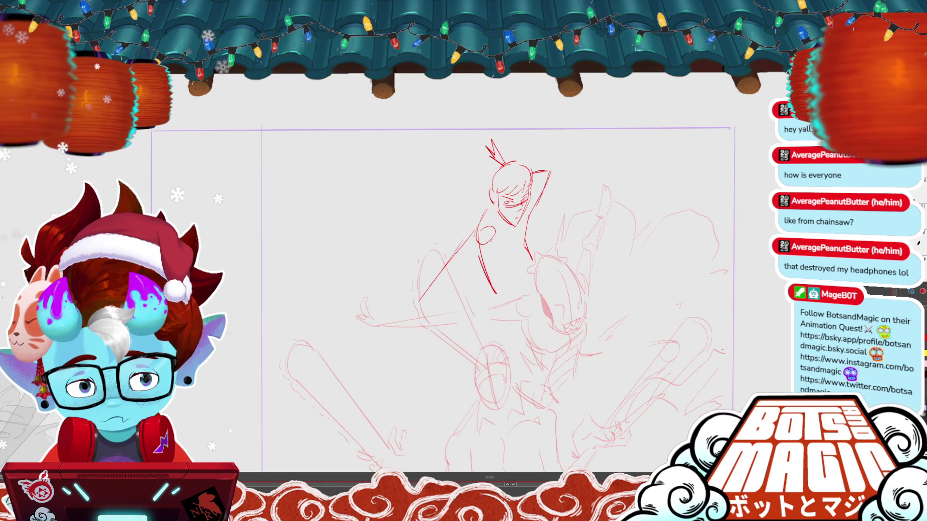
{"action": "left_click_drag", "start_coordinate": [493, 230], "coordinate": [397, 305]}
{"action": "key", "text": "ctrl+minus"}
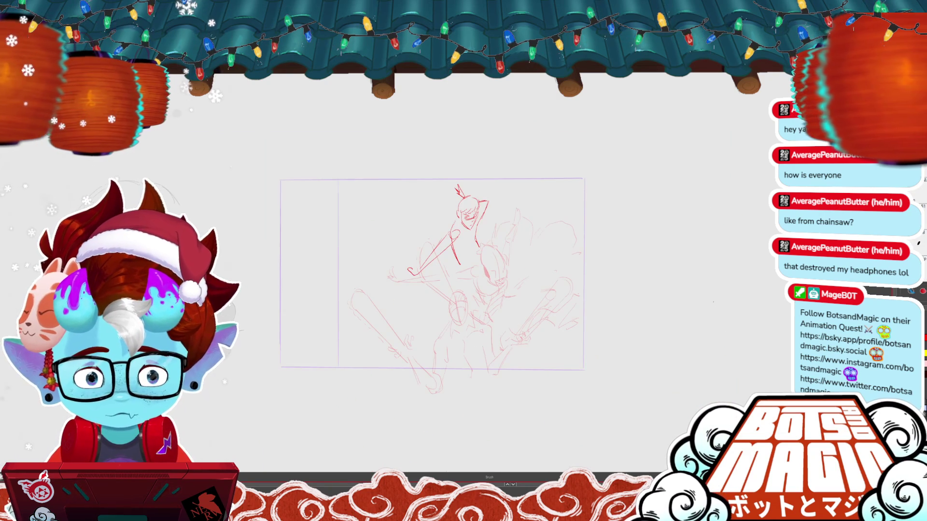
{"action": "key", "text": "ctrl+plus"}
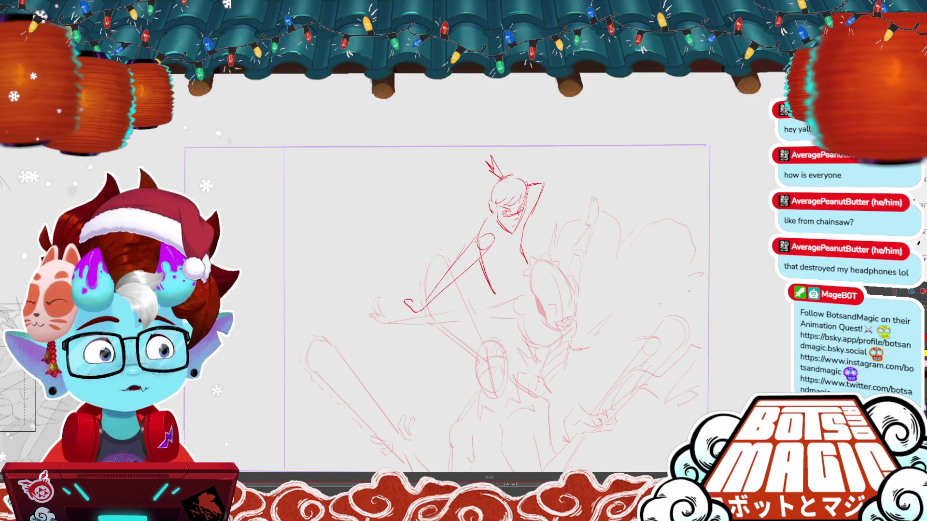
Undo the long down-left arm stroke and cut the selected figure sketch
{"action": "key", "text": "ctrl+z"}
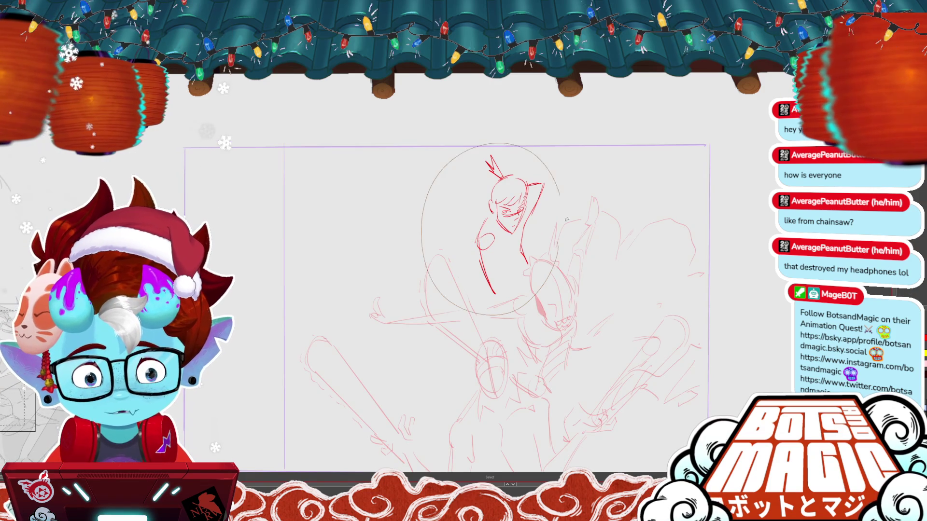
{"action": "left_click_drag", "start_coordinate": [570, 240], "coordinate": [809, 209]}
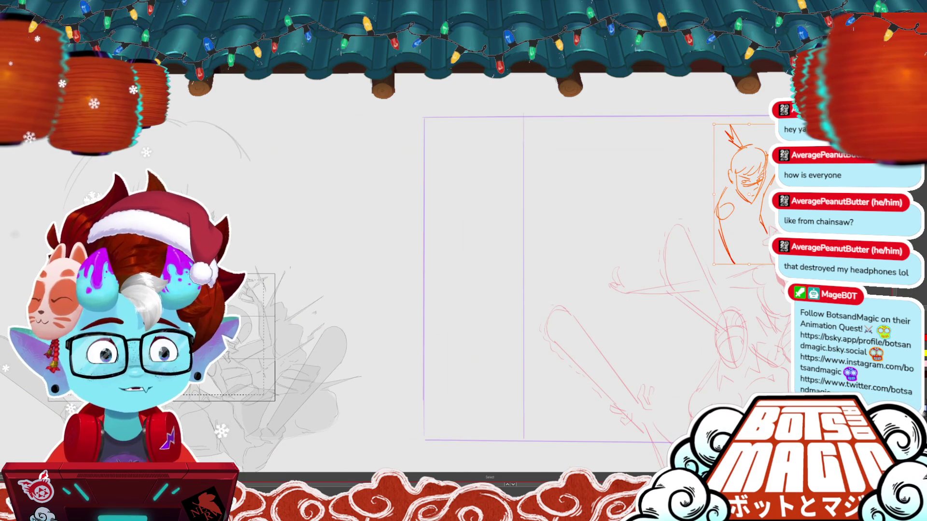
{"action": "key", "text": "Delete"}
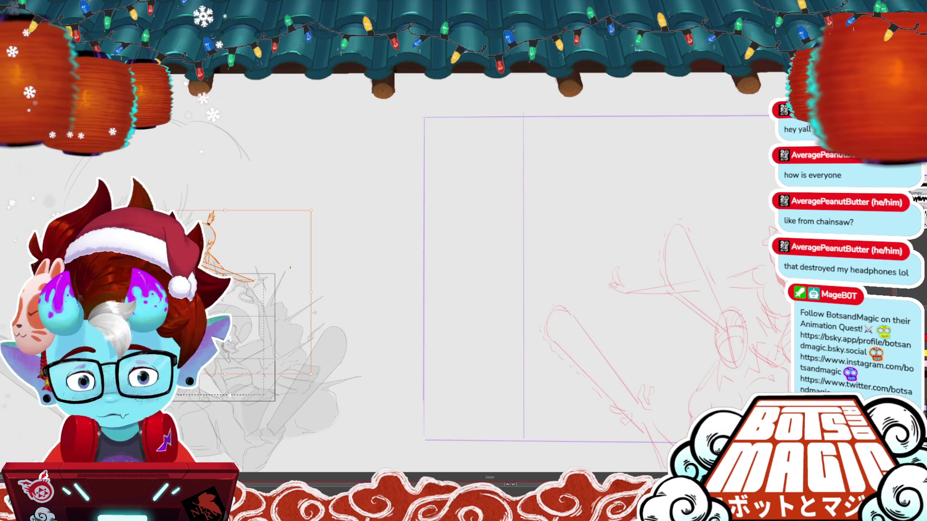
Place the cleaner orange swordsman drawing onto the main panel over the monster sketch
{"action": "mouse_move", "coordinate": [290, 267]}
{"action": "left_mouse_down"}
{"action": "mouse_move", "coordinate": [314, 253]}
{"action": "mouse_move", "coordinate": [675, 204]}
{"action": "left_mouse_up"}
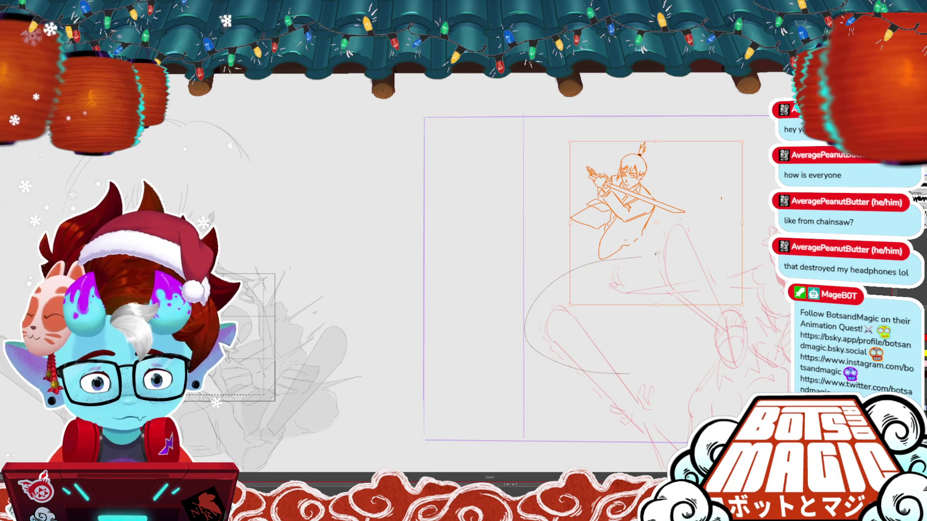
{"action": "scroll", "coordinate": [223, 276], "scroll_direction": "down", "scroll_amount": 3}
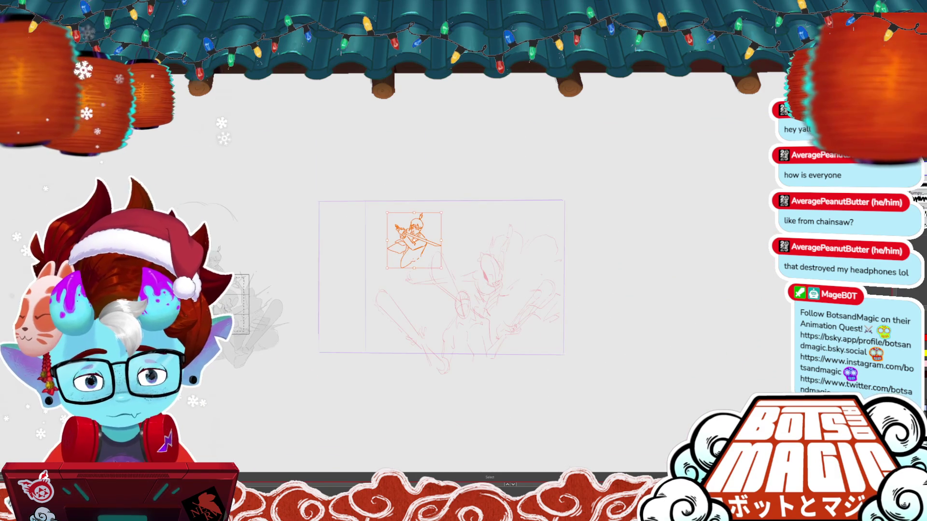
{"action": "mouse_move", "coordinate": [421, 252]}
{"action": "left_mouse_down"}
{"action": "mouse_move", "coordinate": [497, 257]}
{"action": "mouse_move", "coordinate": [519, 288]}
{"action": "mouse_move", "coordinate": [504, 269]}
{"action": "mouse_move", "coordinate": [428, 262]}
{"action": "left_mouse_up"}
{"action": "scroll", "coordinate": [419, 232], "scroll_direction": "up", "scroll_amount": 3}
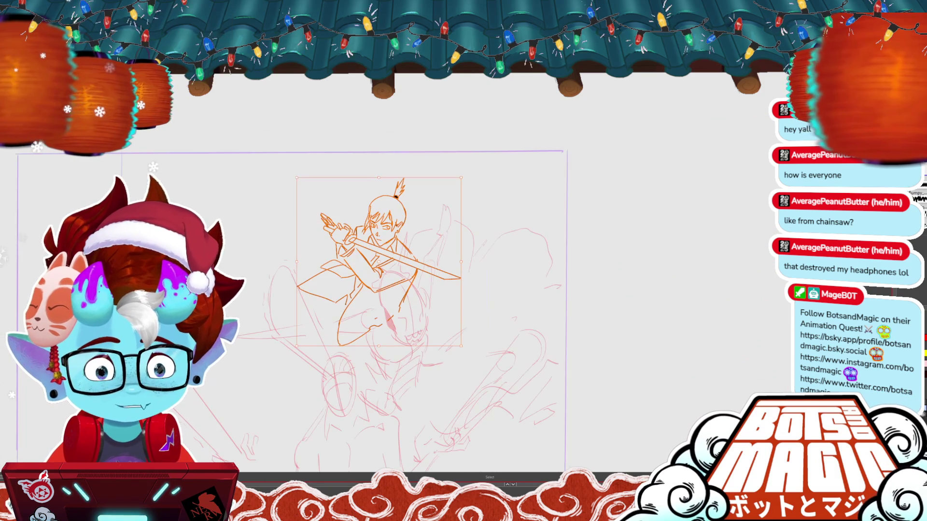
{"action": "scroll", "coordinate": [395, 238], "scroll_direction": "up", "scroll_amount": 3}
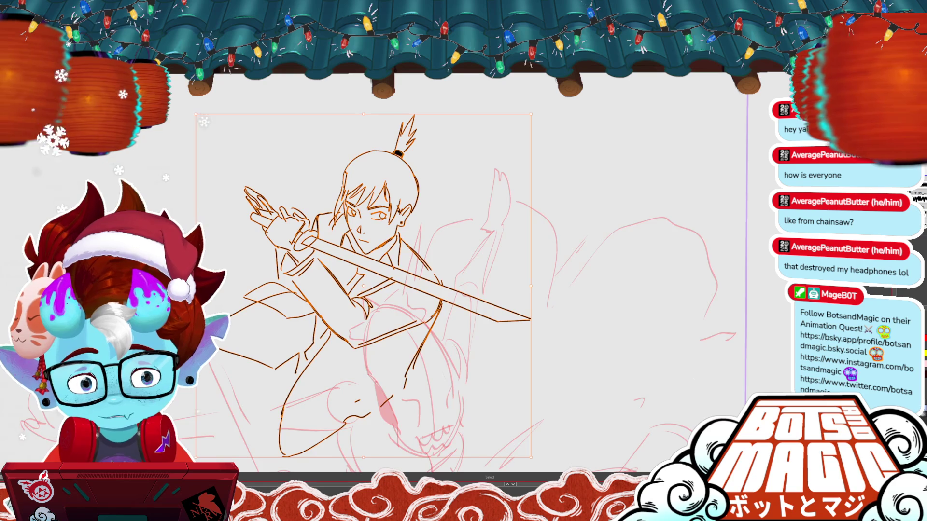
{"action": "scroll", "coordinate": [572, 142], "scroll_direction": "down", "scroll_amount": 1}
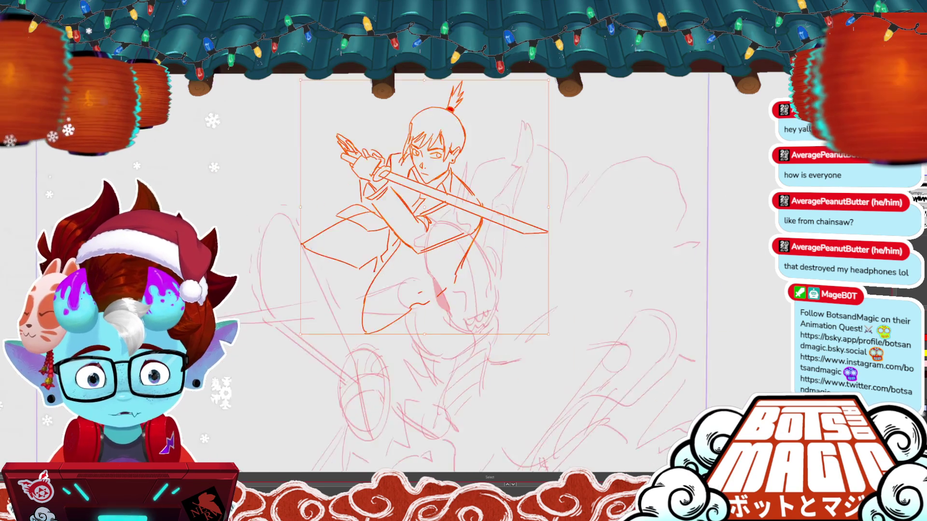
{"action": "scroll", "coordinate": [415, 251], "scroll_direction": "down", "scroll_amount": 2}
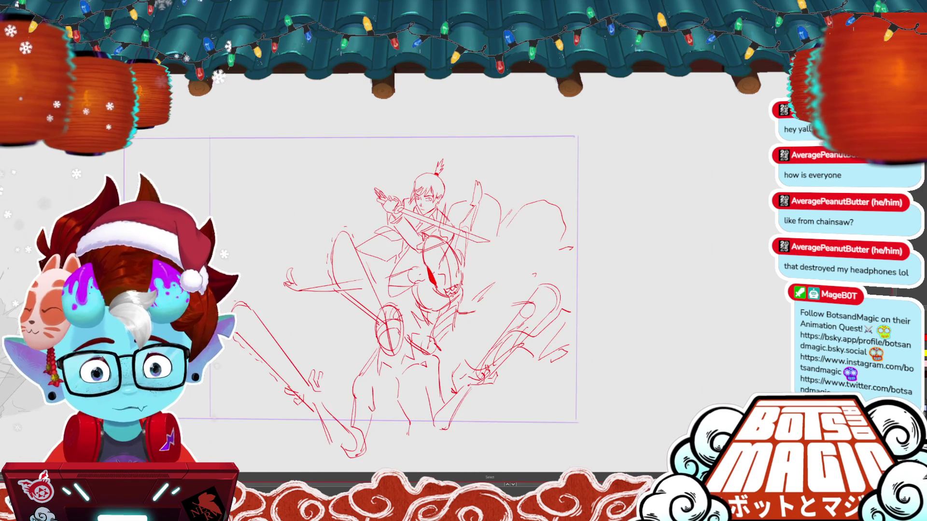
Fill the swordsman's lower torso and legs gray and brush gray along the monster's arm and body
{"action": "key", "text": "Return"}
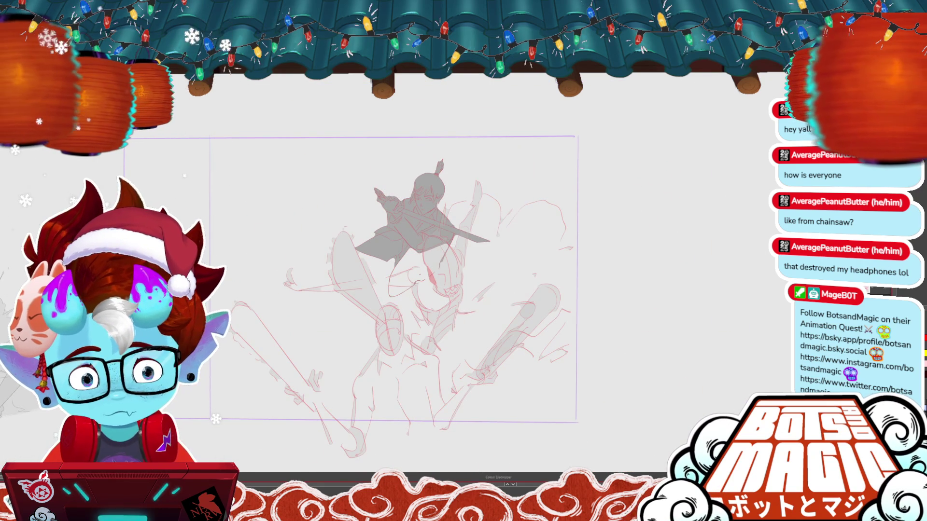
{"action": "key", "text": "alt+i"}
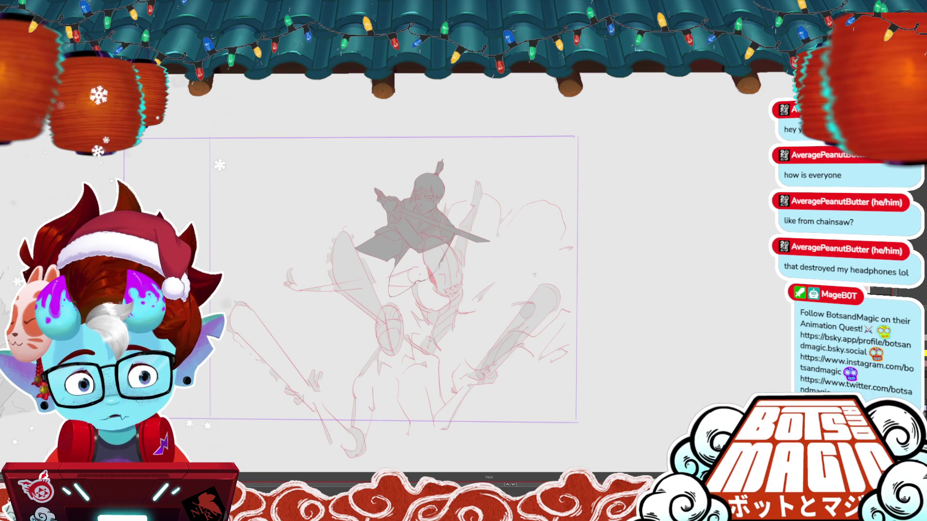
{"action": "left_click", "coordinate": [433, 273]}
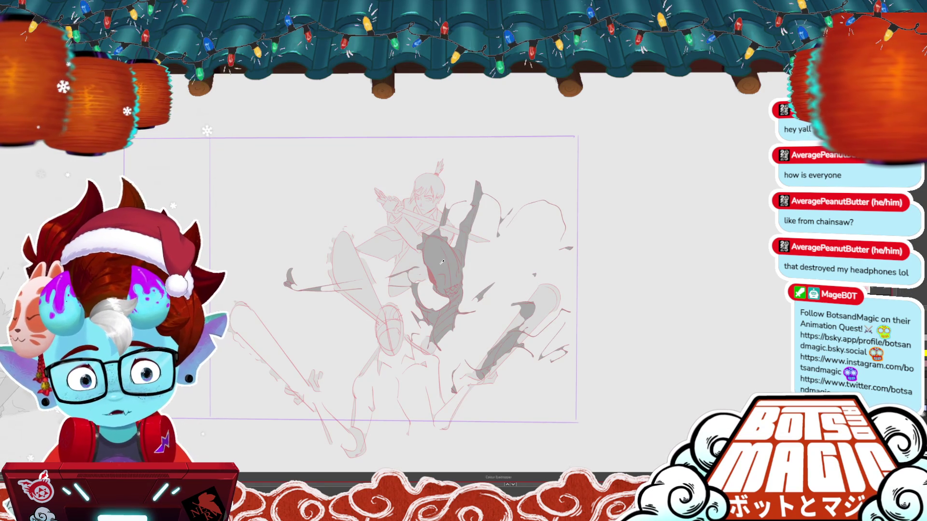
{"action": "key", "text": "b"}
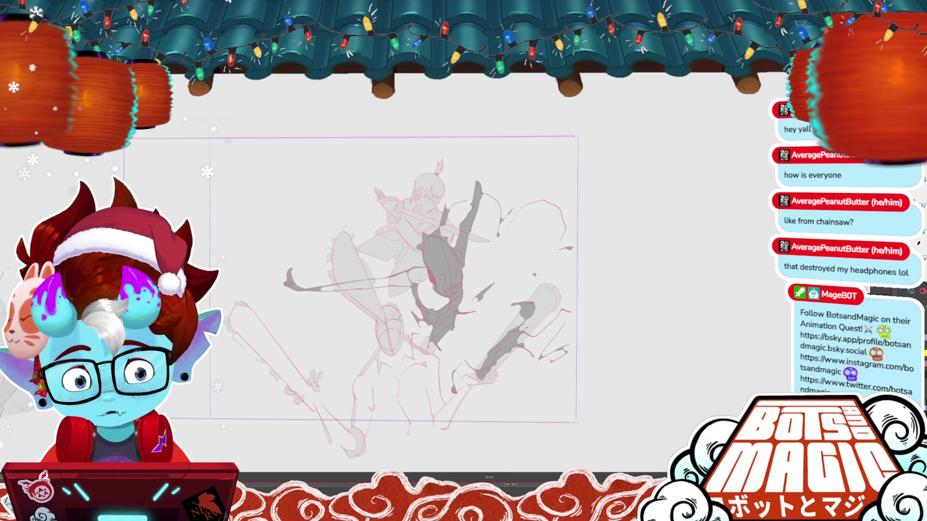
{"action": "mouse_move", "coordinate": [289, 285]}
{"action": "left_mouse_down"}
{"action": "mouse_move", "coordinate": [411, 275]}
{"action": "mouse_move", "coordinate": [444, 309]}
{"action": "left_mouse_up"}
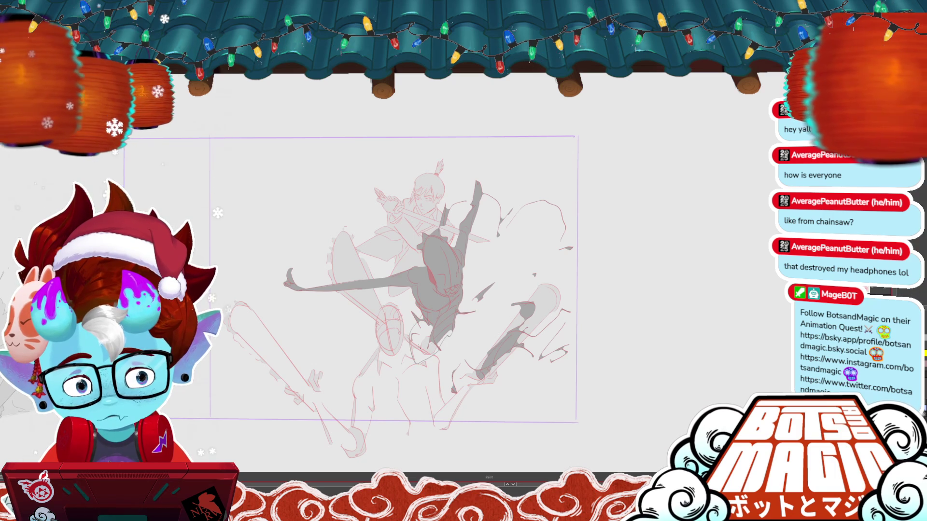
{"action": "left_click_drag", "start_coordinate": [415, 323], "coordinate": [423, 359]}
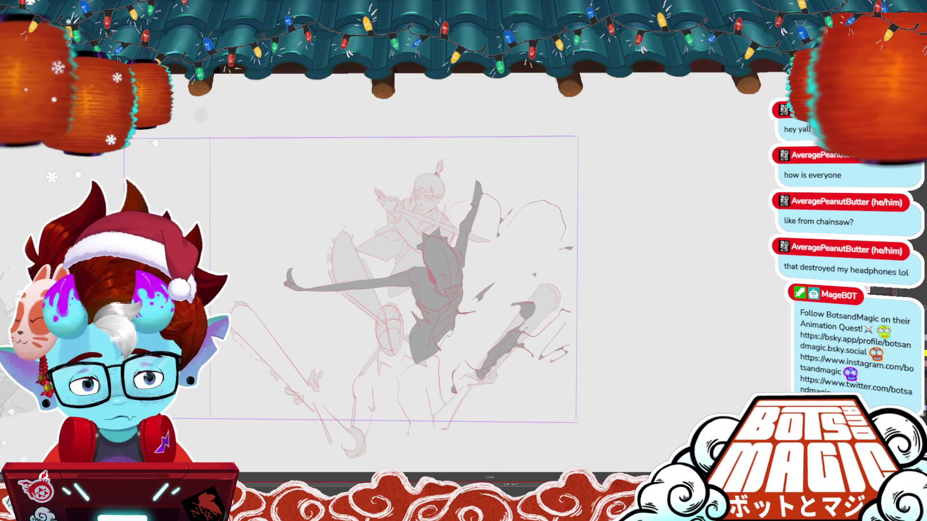
Fill the monster's lower body and the enclosed area right of the figure gray
{"action": "key", "text": "b"}
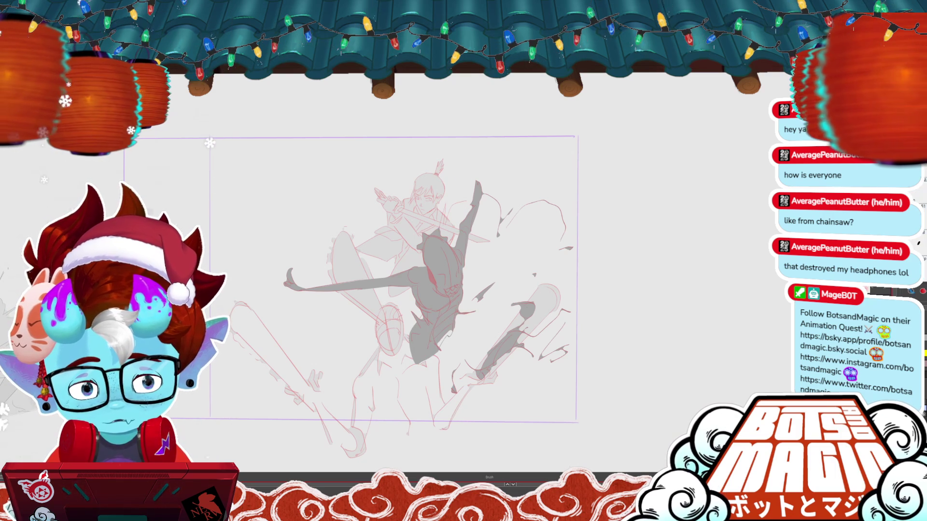
{"action": "key", "text": "alt+i"}
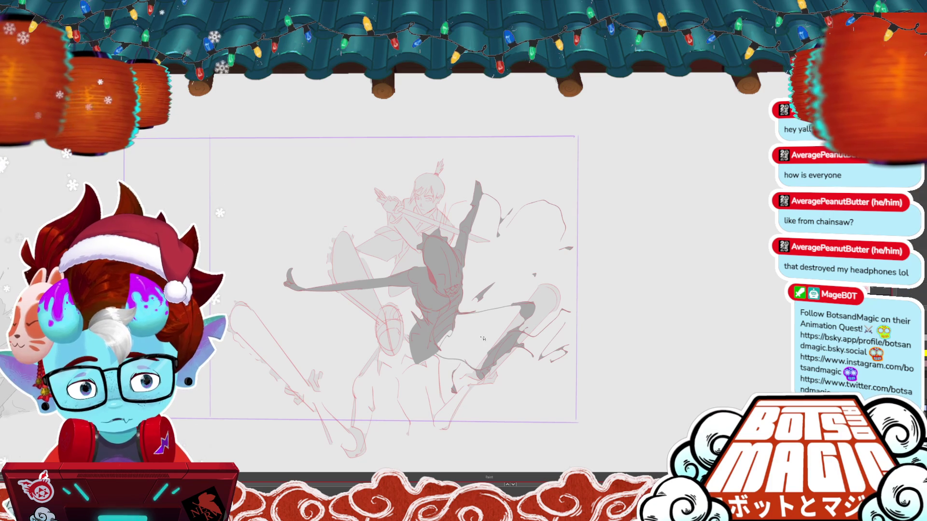
{"action": "left_click", "coordinate": [482, 339]}
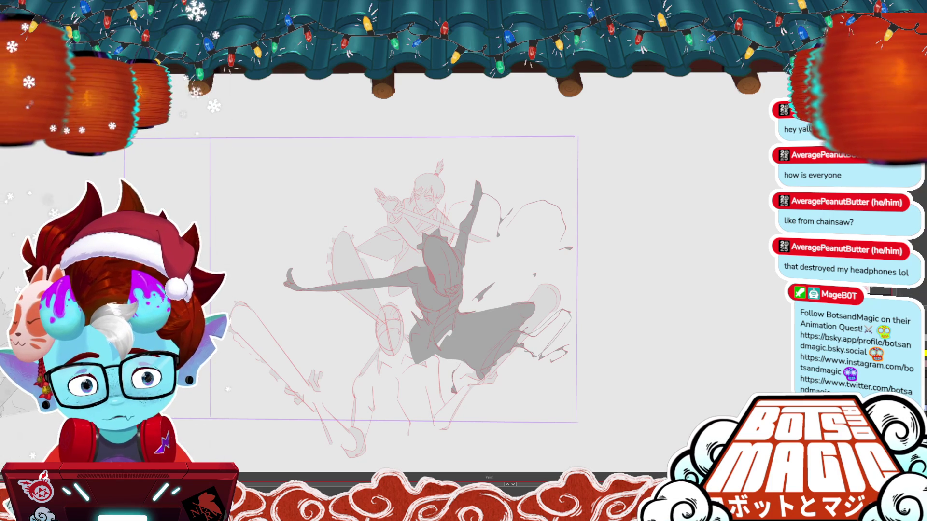
{"action": "left_click", "coordinate": [554, 332]}
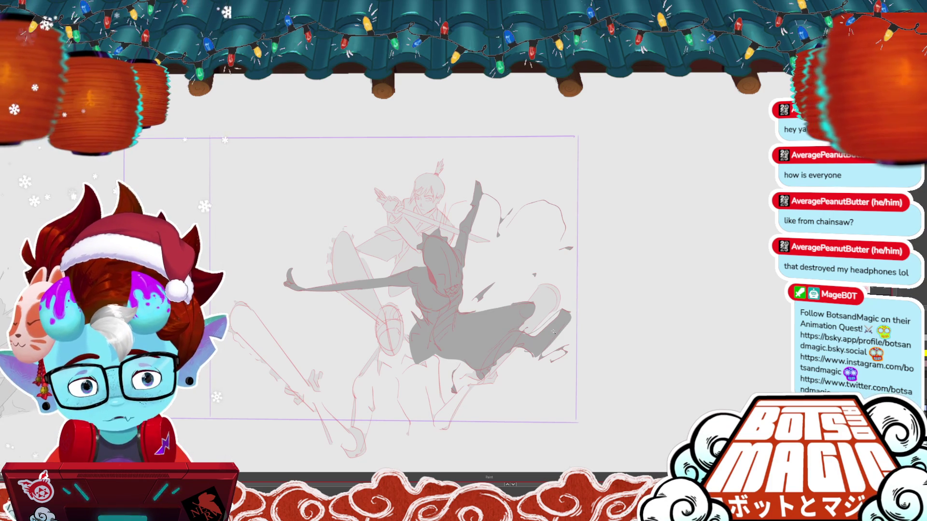
{"action": "key", "text": "comma"}
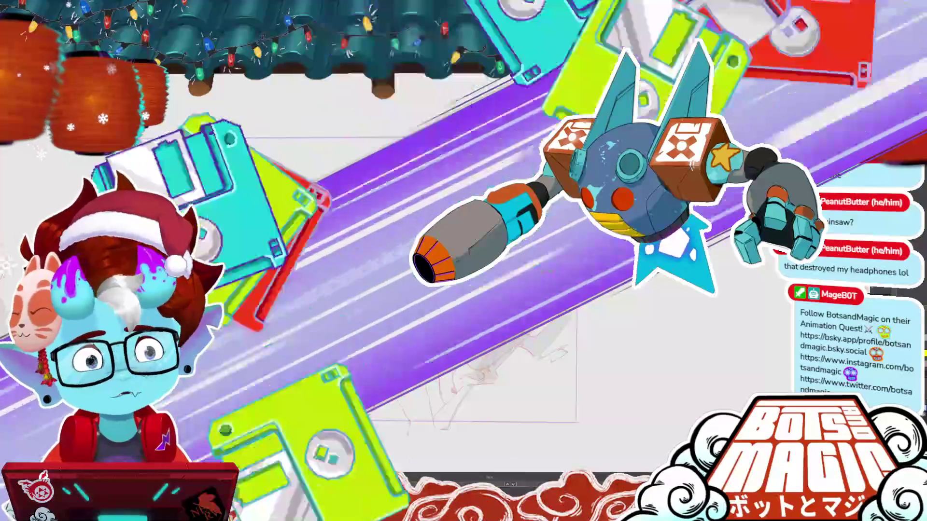
Save the sketch with Ctrl+S
{"action": "key", "text": "ctrl+s"}
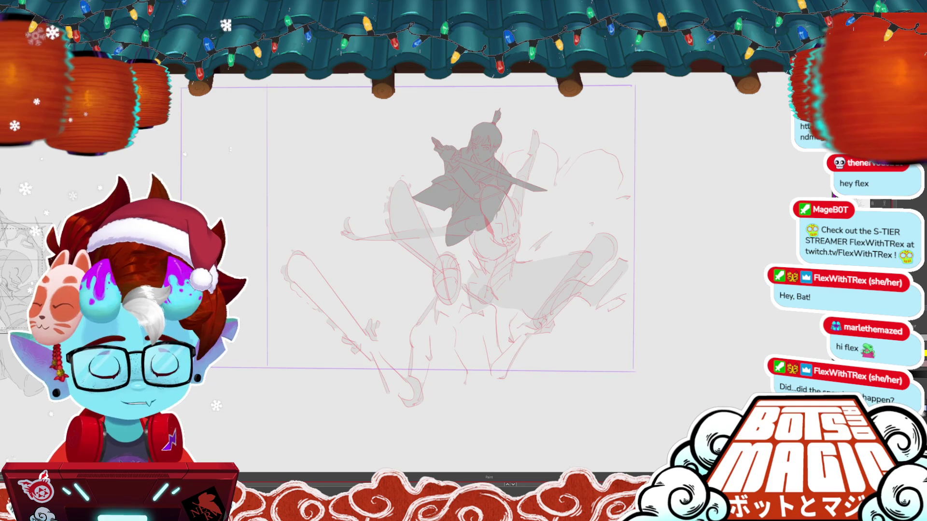
Zoom and pan over to the neighbouring reference page and back, then bring up the gray chainsaw blocking
{"action": "key", "text": "ctrl+plus"}
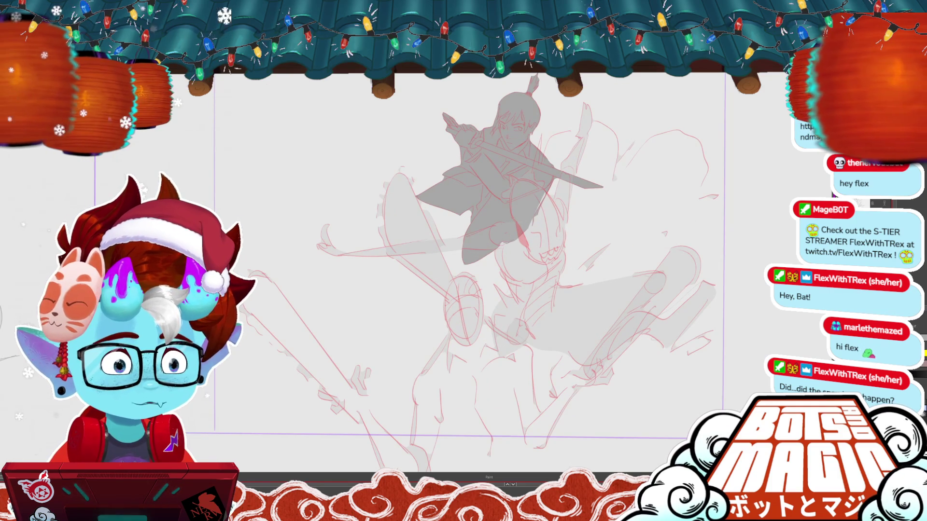
{"action": "scroll", "coordinate": [463, 282], "scroll_direction": "right", "scroll_amount": 2}
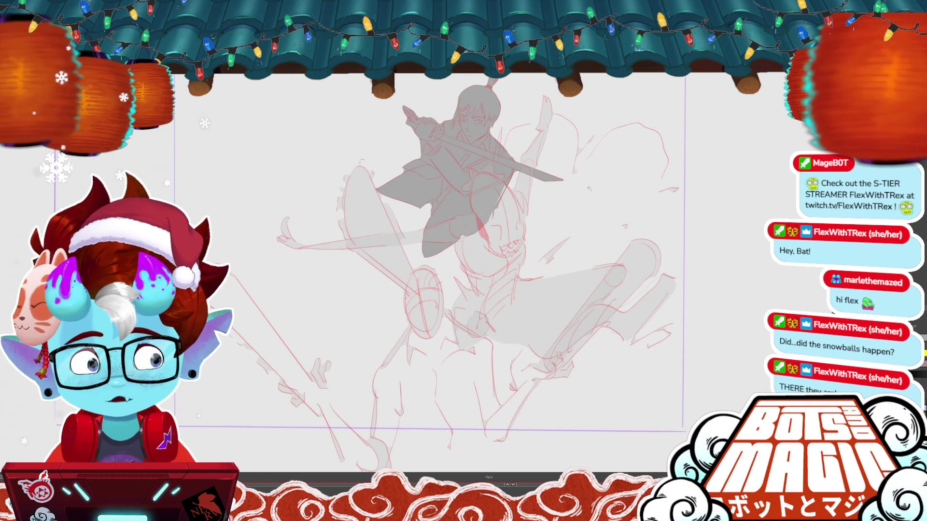
{"action": "key", "text": "ctrl+minus"}
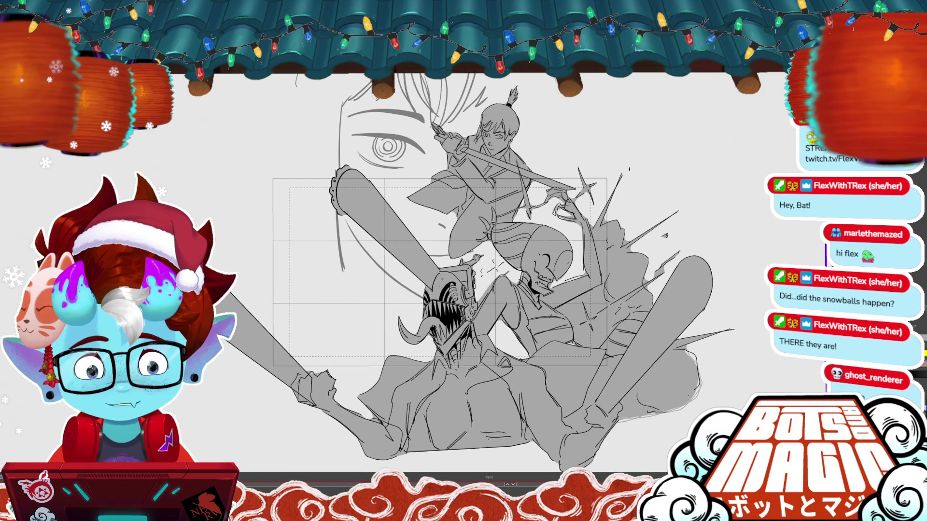
{"action": "scroll", "coordinate": [435, 270], "scroll_direction": "right", "scroll_amount": 5}
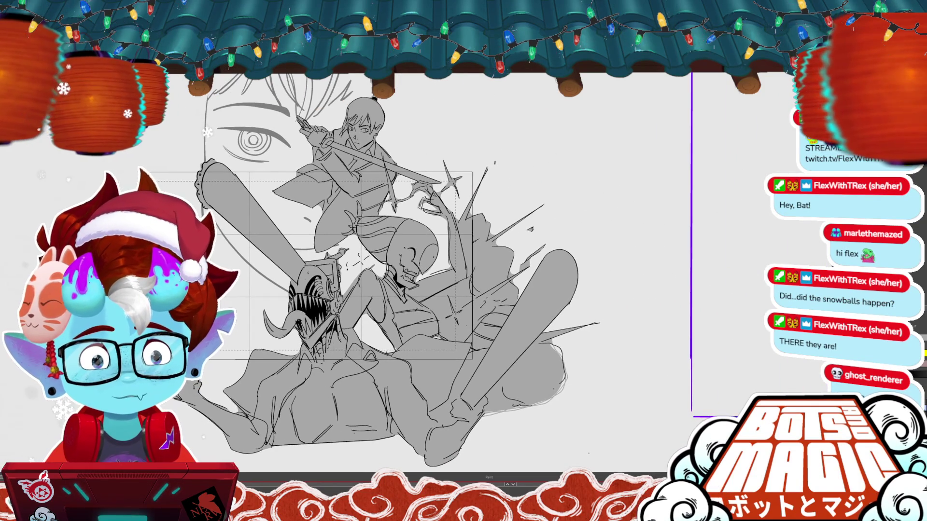
{"action": "key", "text": "ctrl+minus"}
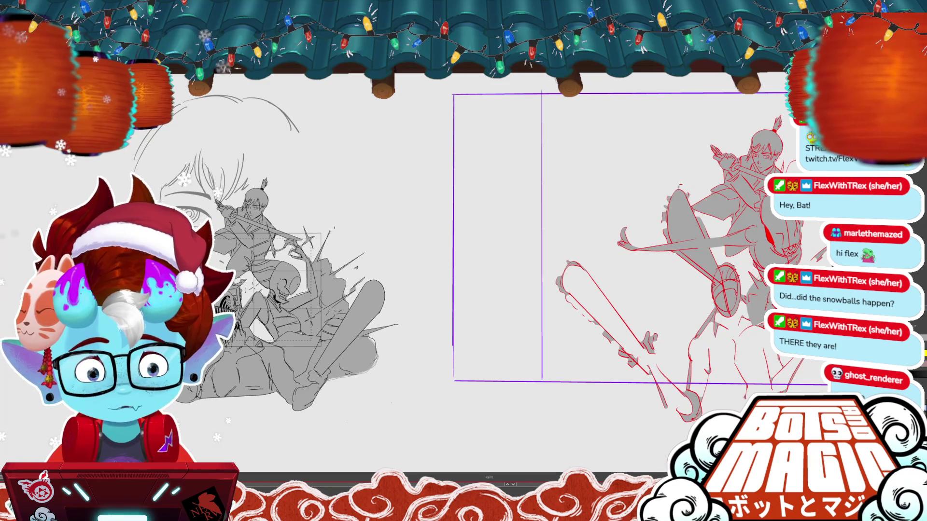
{"action": "scroll", "coordinate": [531, 270], "scroll_direction": "right", "scroll_amount": 5}
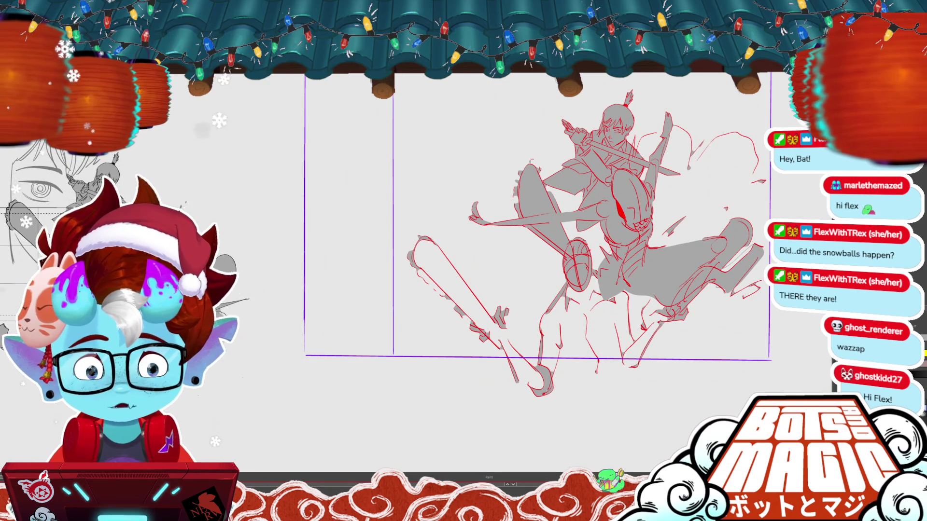
{"action": "scroll", "coordinate": [531, 241], "scroll_direction": "right", "scroll_amount": 5}
{"action": "scroll", "coordinate": [380, 208], "scroll_direction": "up", "scroll_amount": 2}
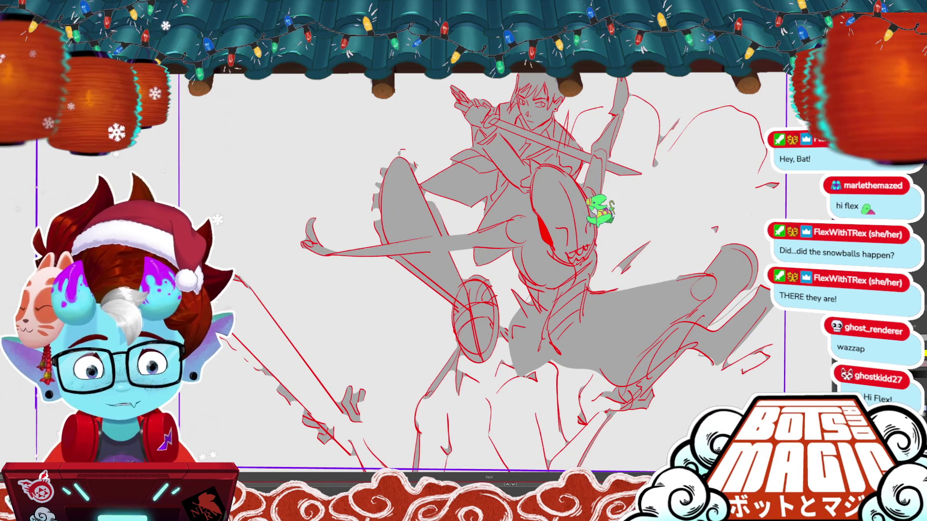
{"action": "scroll", "coordinate": [483, 270], "scroll_direction": "down", "scroll_amount": 3}
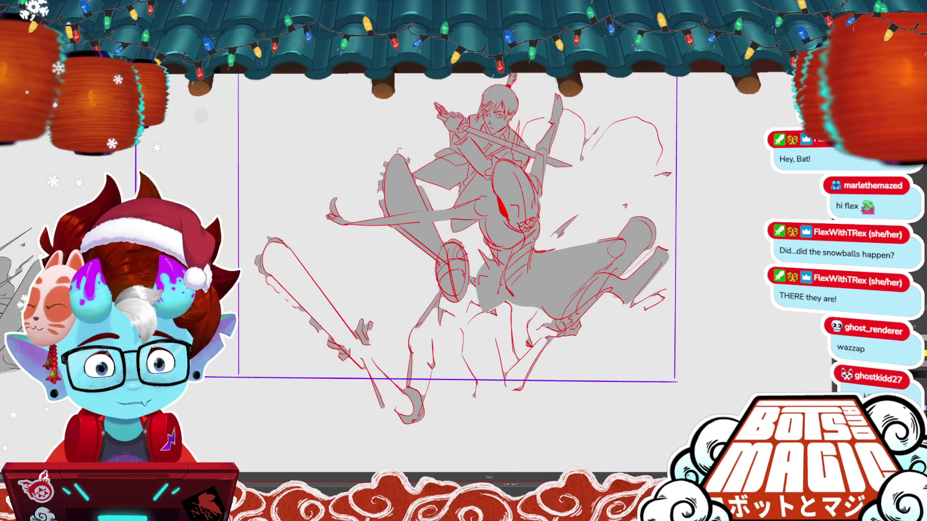
{"action": "key", "text": "i"}
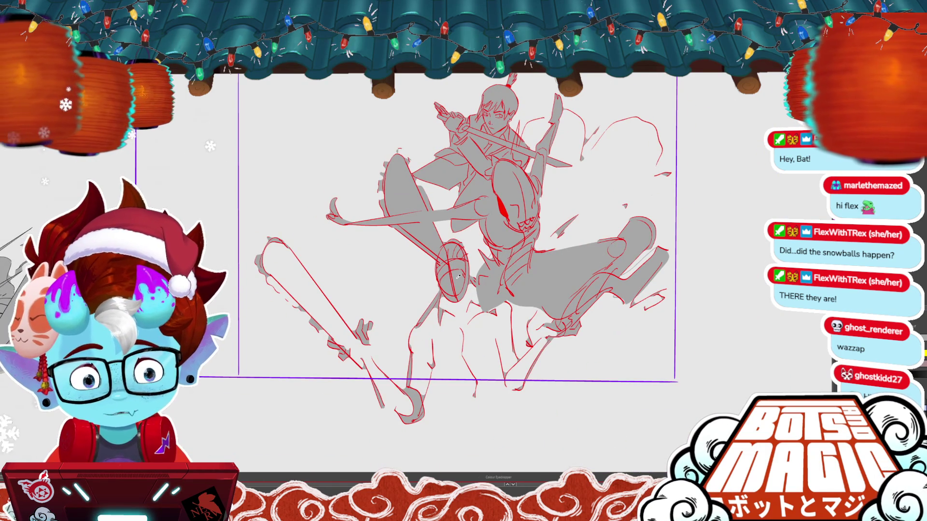
{"action": "key", "text": "ctrl+z"}
Close the silhouette edges with brush strokes, then fill the left chainsaw and monster's lower body gray
{"action": "key", "text": "b"}
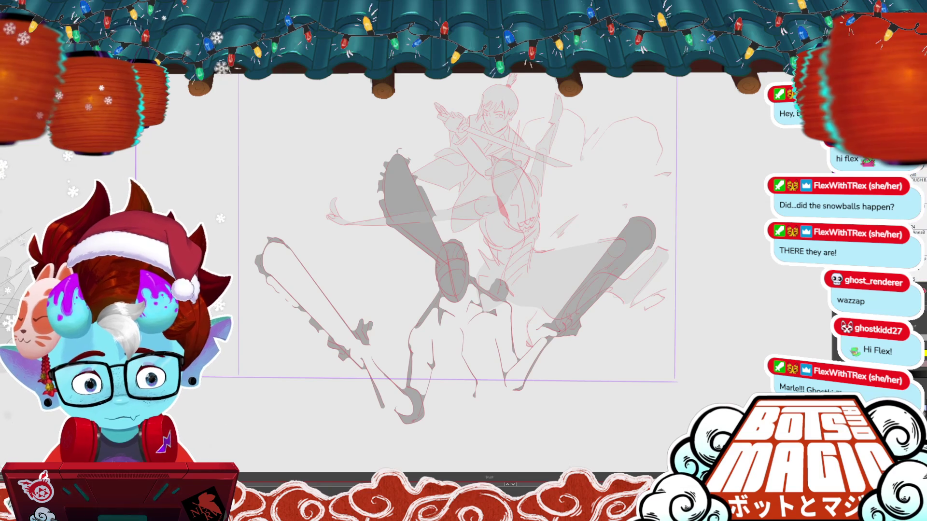
{"action": "mouse_move", "coordinate": [433, 423]}
{"action": "left_mouse_down"}
{"action": "mouse_move", "coordinate": [505, 394]}
{"action": "mouse_move", "coordinate": [387, 410]}
{"action": "left_mouse_up"}
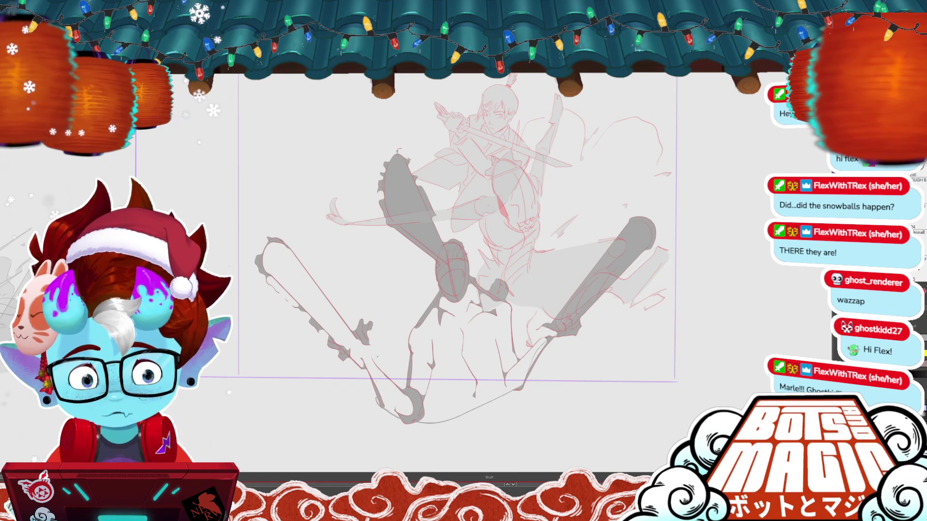
{"action": "left_click_drag", "start_coordinate": [278, 297], "coordinate": [309, 320]}
{"action": "key", "text": "g"}
{"action": "left_click", "coordinate": [314, 309]}
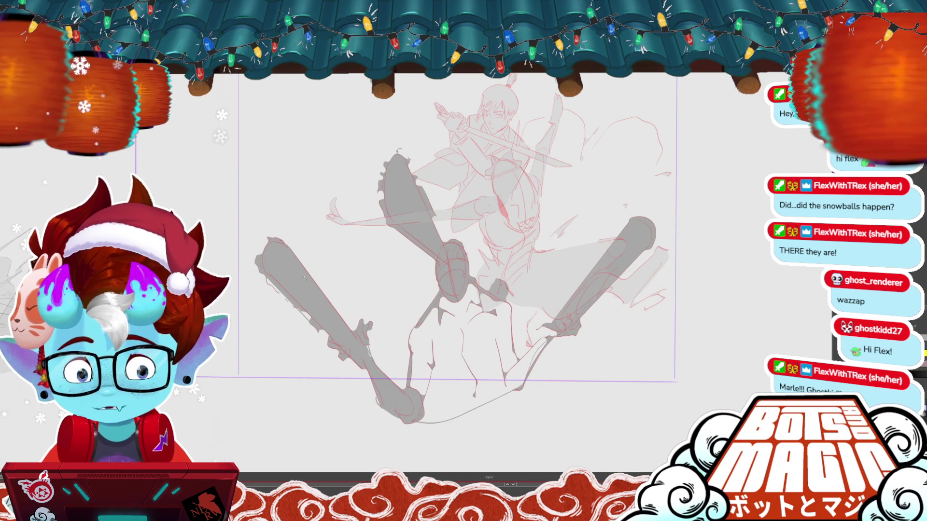
{"action": "left_click", "coordinate": [482, 352]}
Switch between brush and fill tools and pan around to review the gray blocking
{"action": "key", "text": "b"}
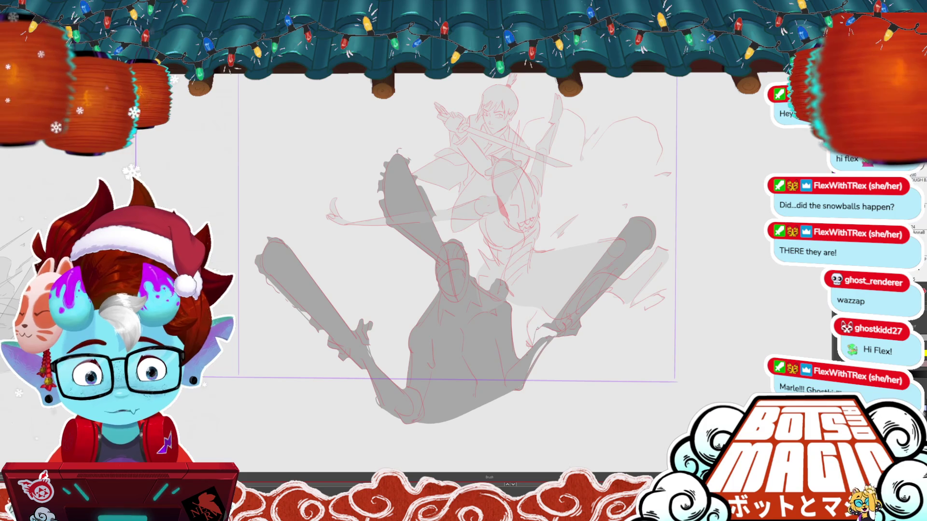
{"action": "key", "text": "g"}
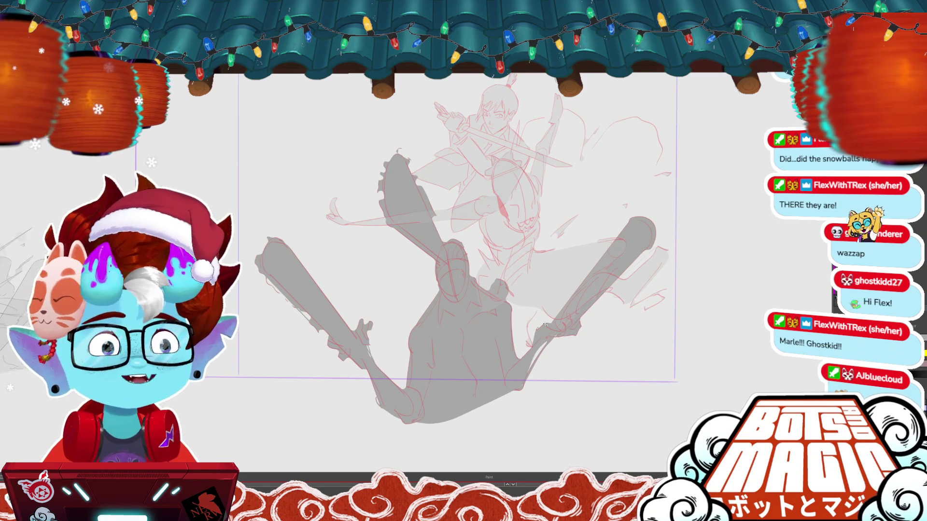
{"action": "key", "text": "b"}
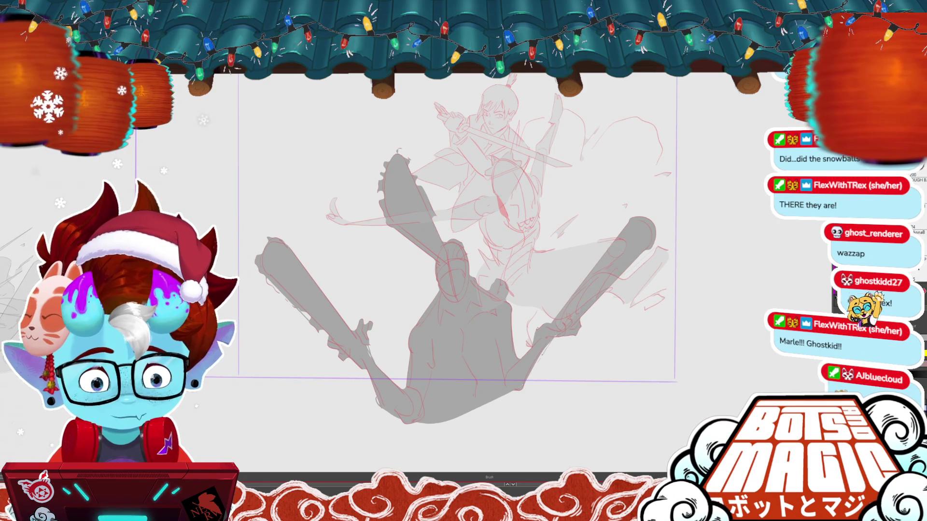
{"action": "key", "text": "g"}
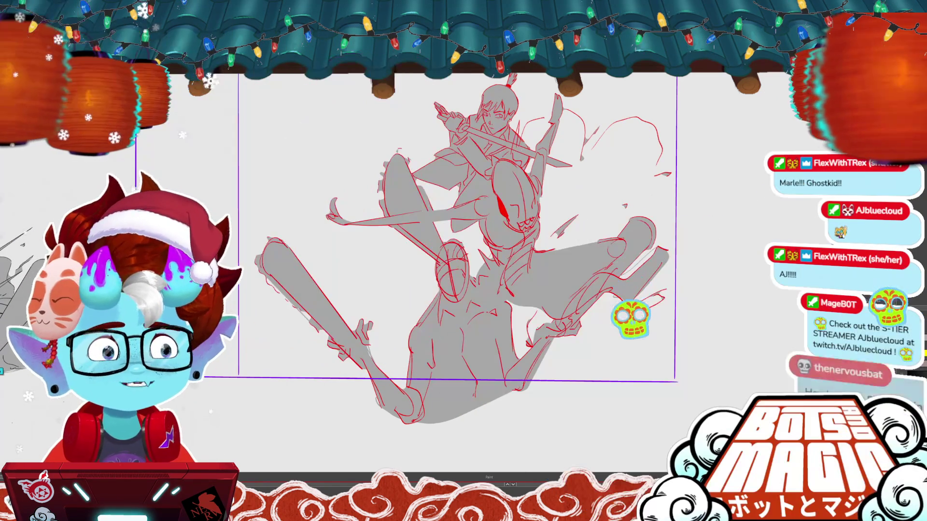
{"action": "scroll", "coordinate": [434, 241], "scroll_direction": "down", "scroll_amount": 4}
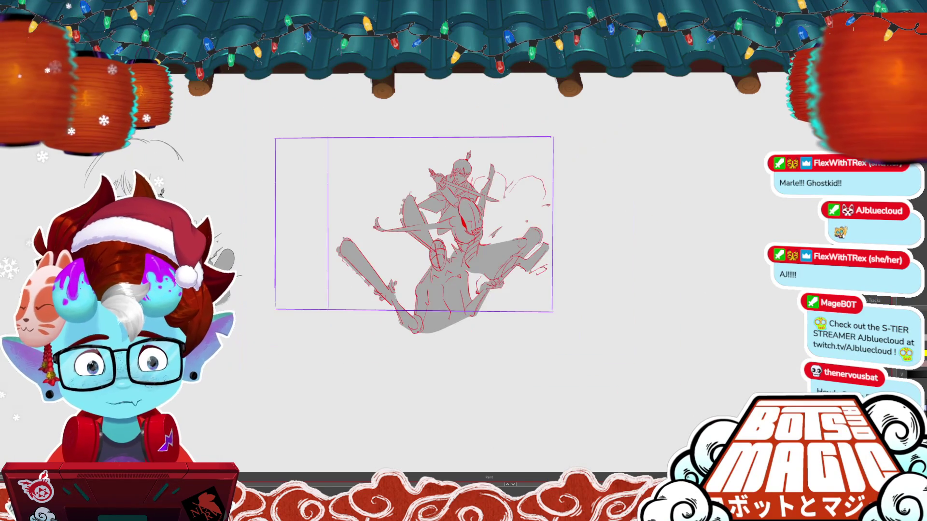
{"action": "scroll", "coordinate": [434, 232], "scroll_direction": "up", "scroll_amount": 2}
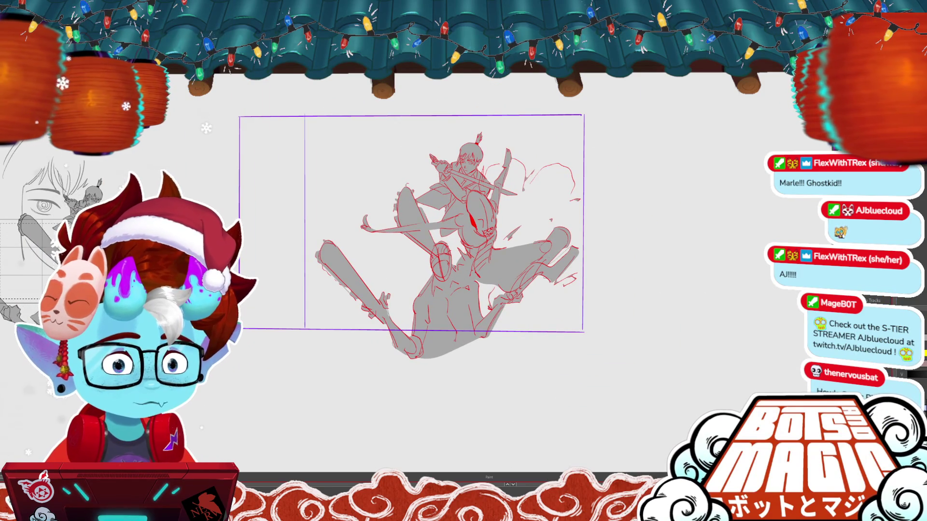
{"action": "mouse_move", "coordinate": [410, 222]}
{"action": "left_mouse_down"}
{"action": "mouse_move", "coordinate": [460, 229]}
{"action": "mouse_move", "coordinate": [423, 225]}
{"action": "left_mouse_up"}
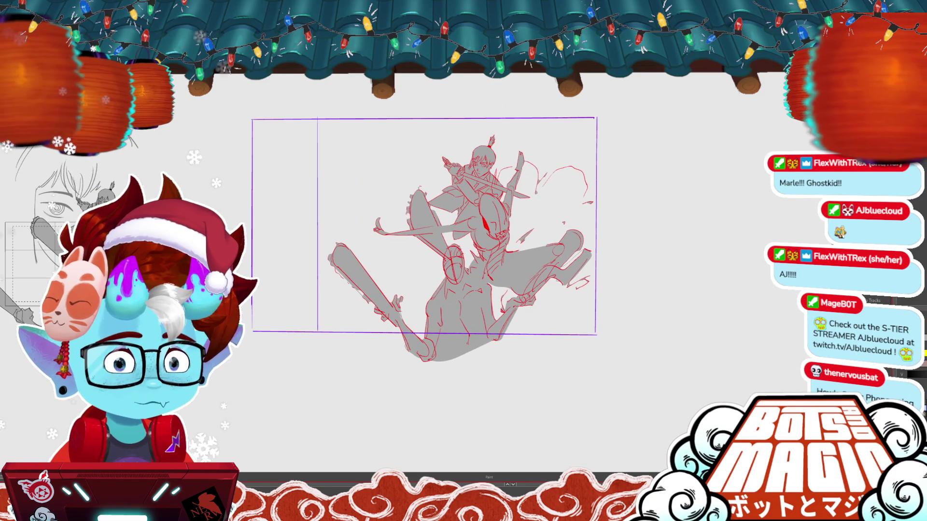
{"action": "scroll", "coordinate": [294, 192], "scroll_direction": "up", "scroll_amount": 4}
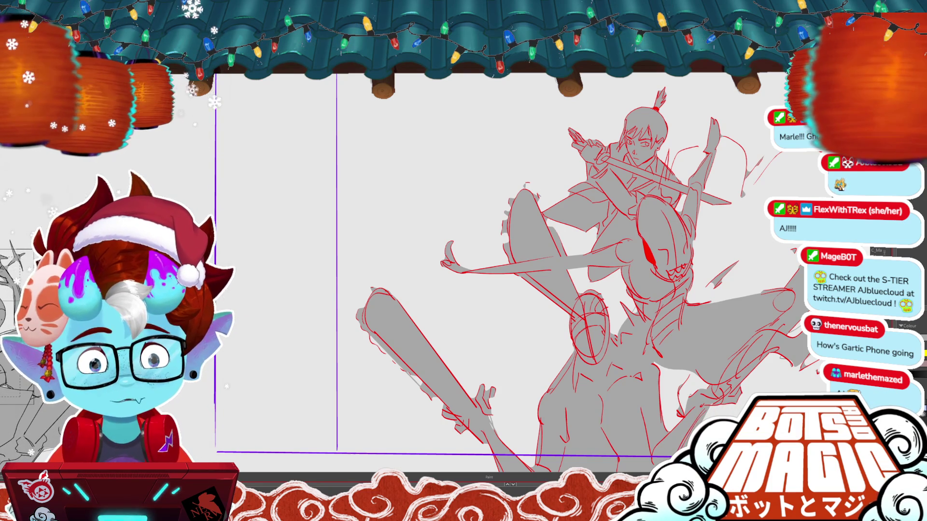
Move the swordsman up-left, enlarge and slightly rotate him, and commit the transform
{"action": "left_click", "coordinate": [672, 188]}
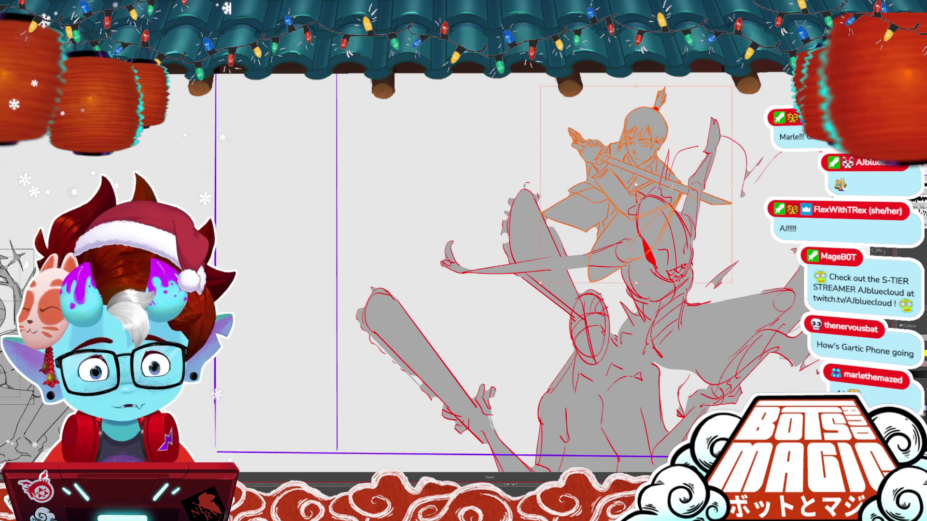
{"action": "left_click_drag", "start_coordinate": [672, 187], "coordinate": [653, 161]}
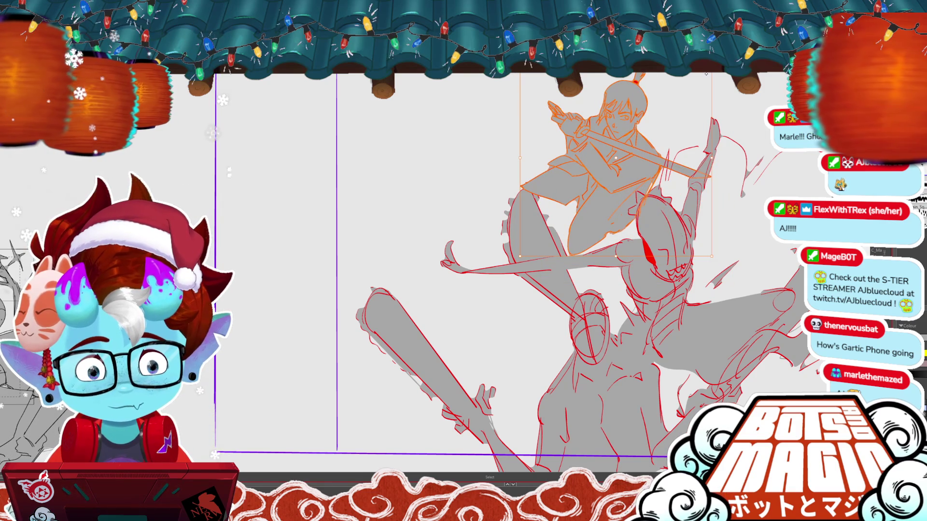
{"action": "left_click_drag", "start_coordinate": [706, 74], "coordinate": [674, 143]}
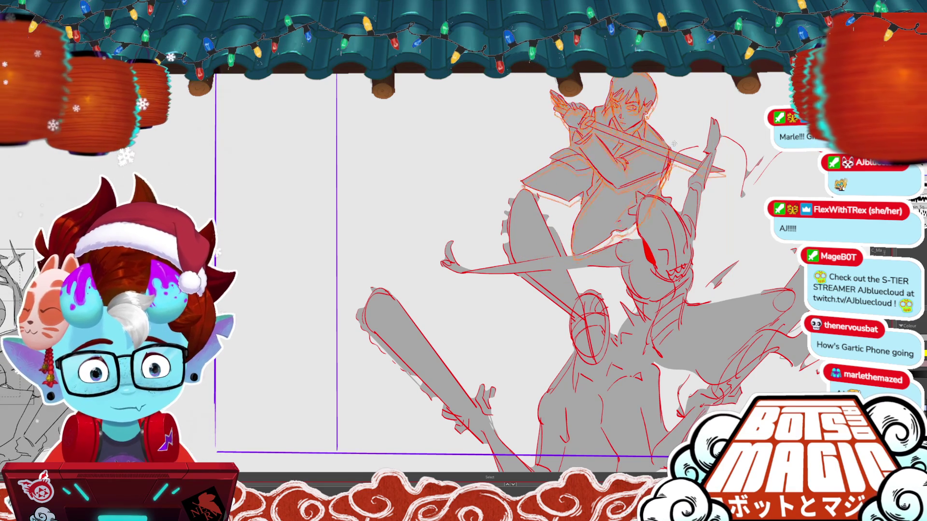
{"action": "scroll", "coordinate": [309, 241], "scroll_direction": "down", "scroll_amount": 3}
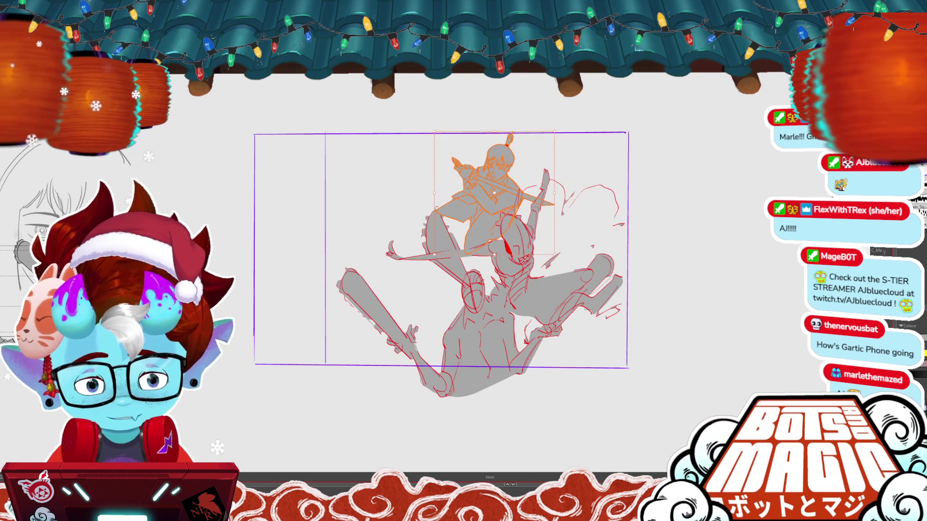
{"action": "key", "text": "Return"}
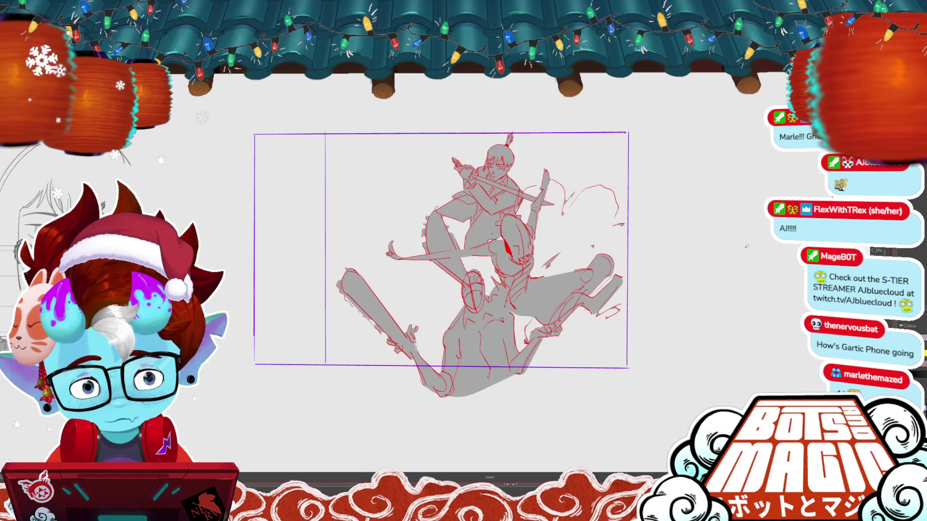
{"action": "scroll", "coordinate": [498, 155], "scroll_direction": "up", "scroll_amount": 5}
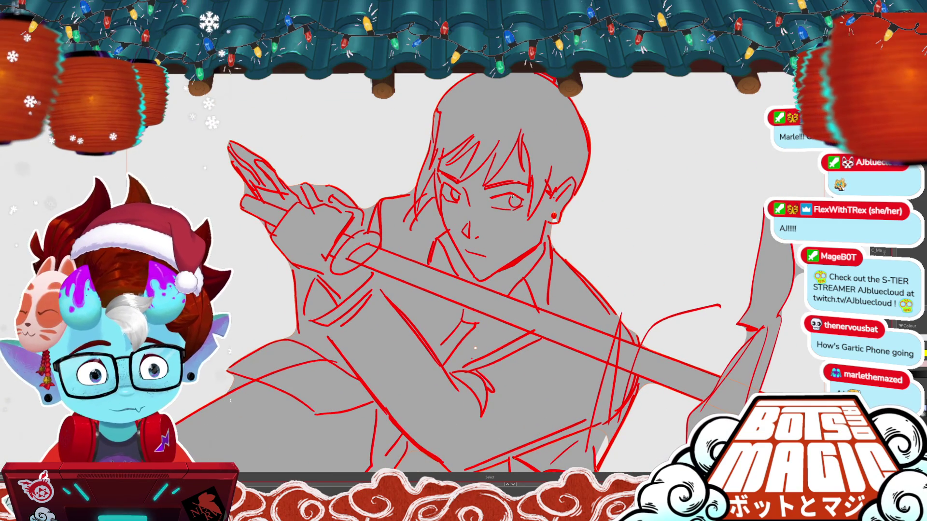
Move the swordsman's left eye strokes slightly left, leaving the right eye unchanged
{"action": "left_click_drag", "start_coordinate": [450, 189], "coordinate": [458, 199]}
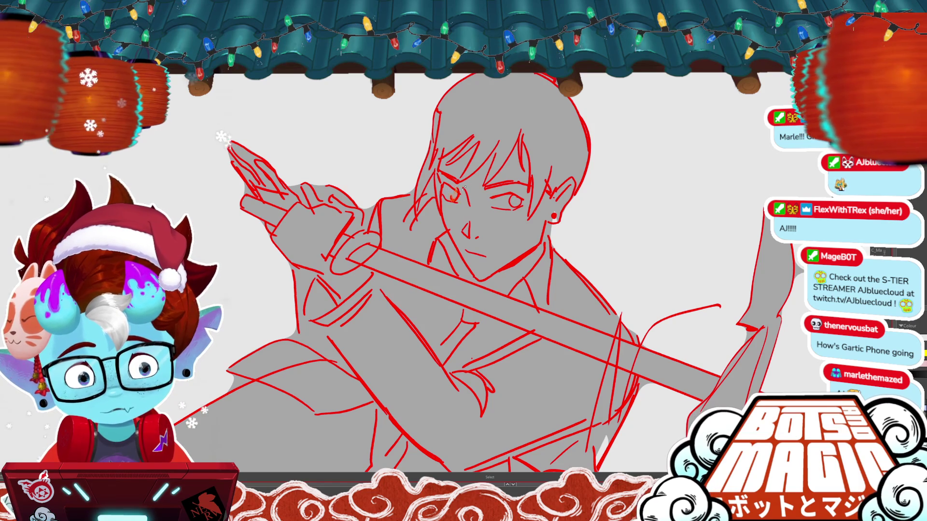
{"action": "key", "text": "ctrl+t"}
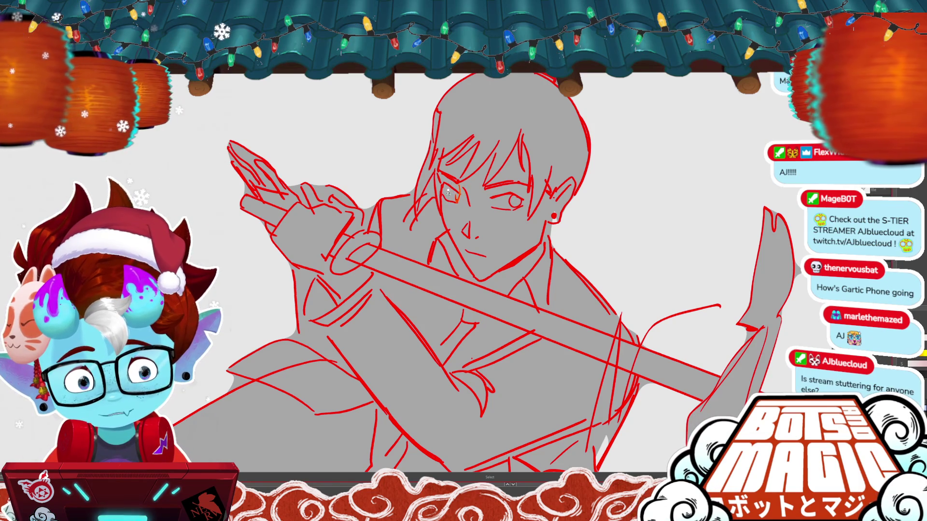
{"action": "left_click_drag", "start_coordinate": [458, 195], "coordinate": [444, 192]}
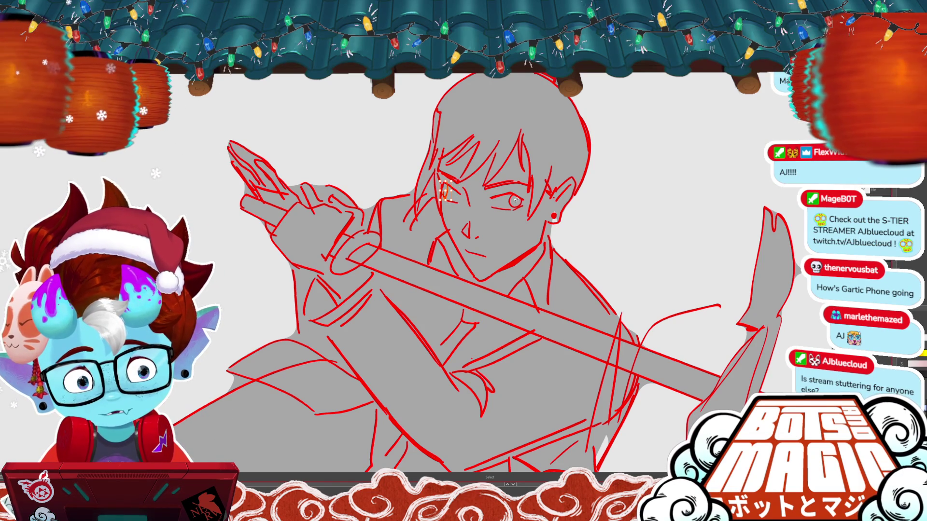
{"action": "key", "text": "Return"}
{"action": "left_click_drag", "start_coordinate": [515, 200], "coordinate": [515, 201]}
{"action": "key", "text": "ctrl+d"}
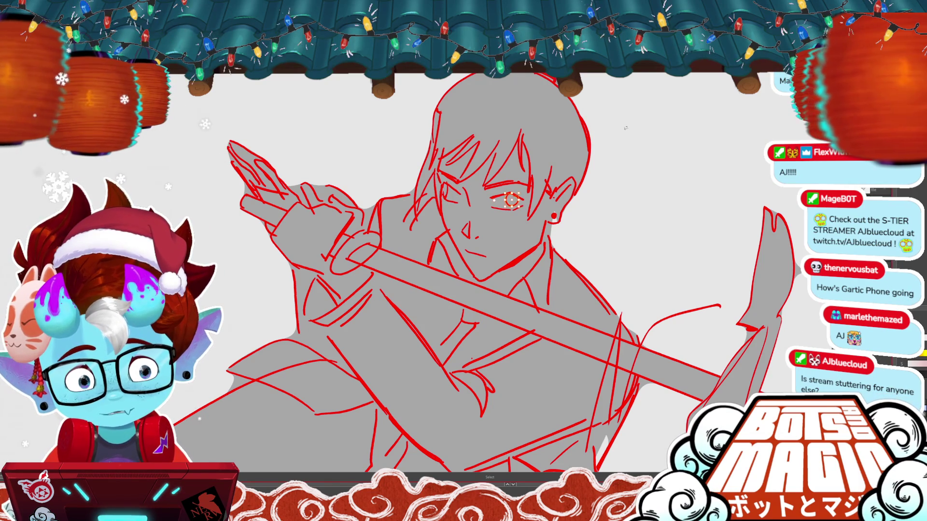
Pan over the swordsman's arm and lower body, then fit the whole drawing in view
{"action": "scroll", "coordinate": [347, 237], "scroll_direction": "down", "scroll_amount": 3}
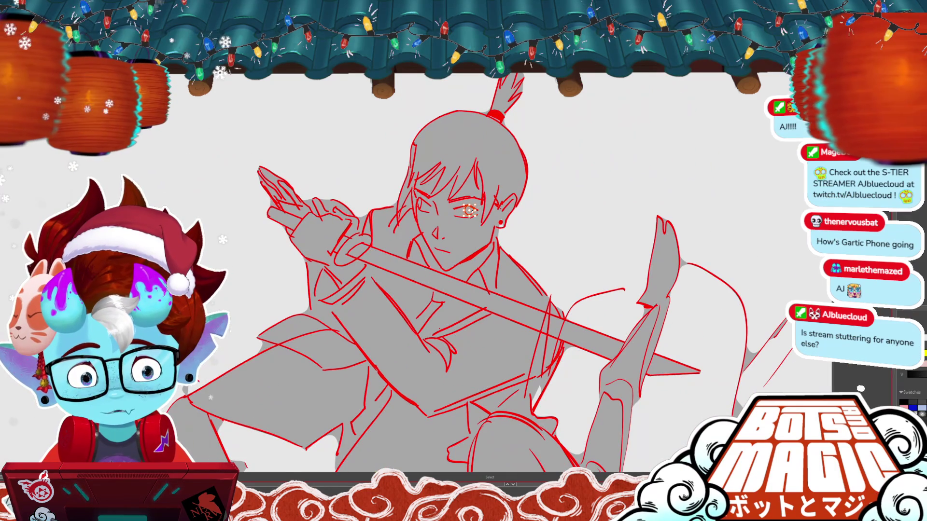
{"action": "left_click_drag", "start_coordinate": [468, 210], "coordinate": [469, 213]}
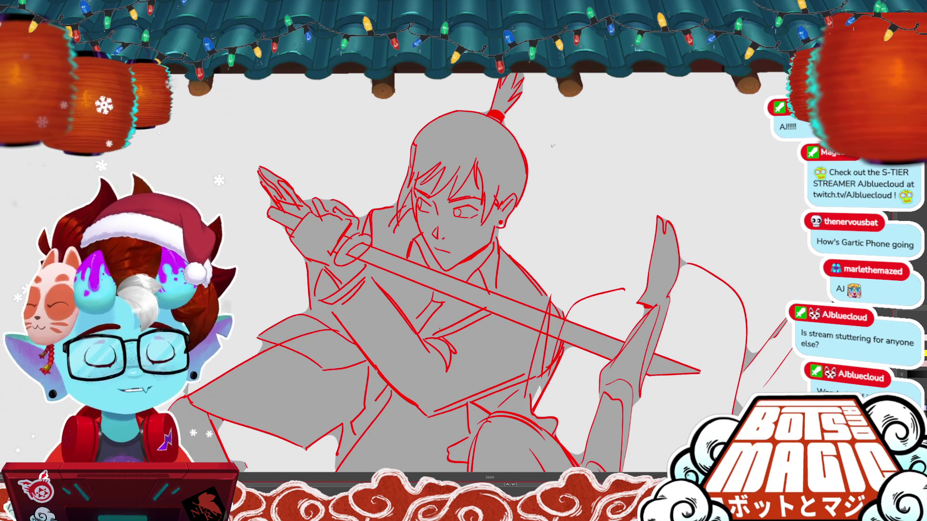
{"action": "mouse_move", "coordinate": [553, 145]}
{"action": "left_mouse_down"}
{"action": "mouse_move", "coordinate": [605, 128]}
{"action": "mouse_move", "coordinate": [572, 139]}
{"action": "left_mouse_up"}
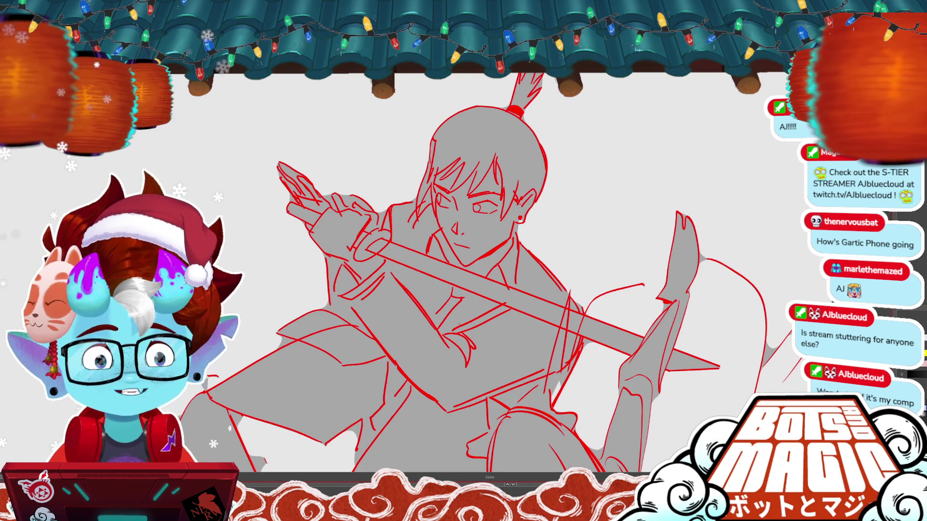
{"action": "left_click_drag", "start_coordinate": [482, 289], "coordinate": [463, 234]}
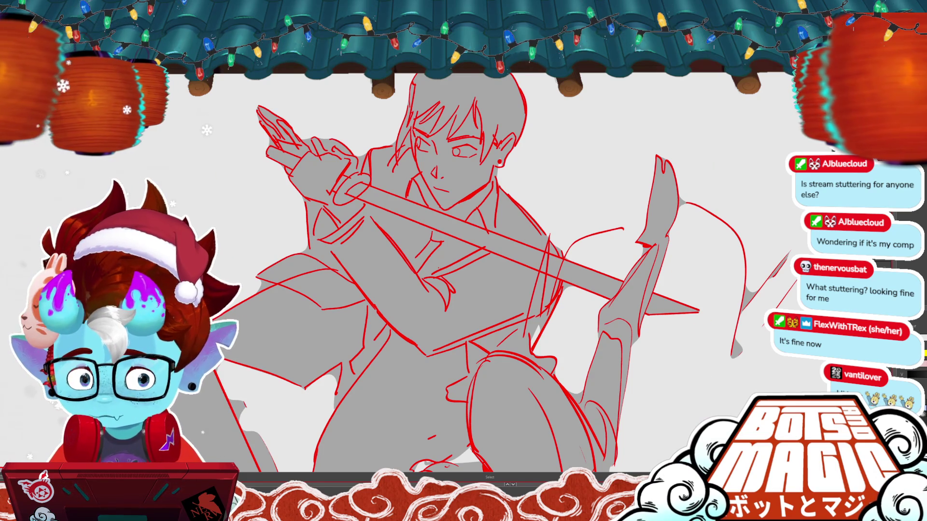
{"action": "key", "text": "ctrl+0"}
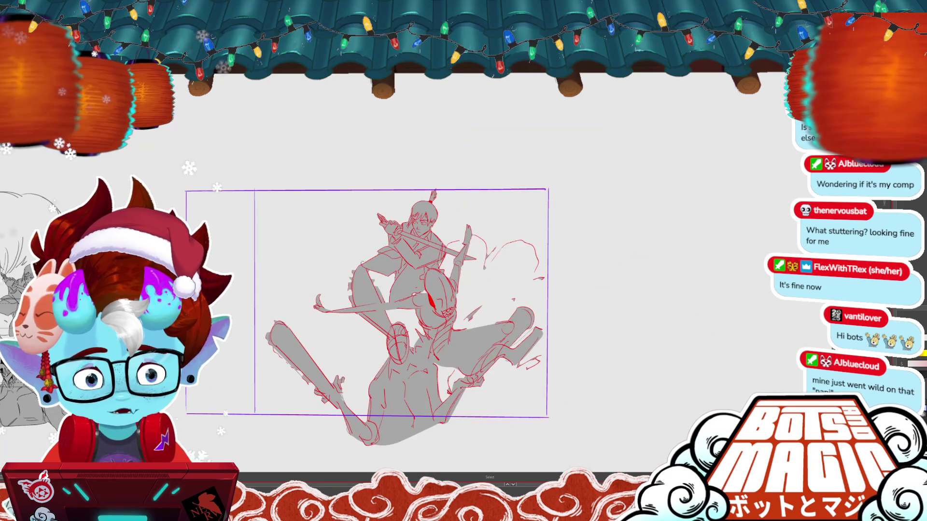
{"action": "scroll", "coordinate": [434, 270], "scroll_direction": "up", "scroll_amount": 1}
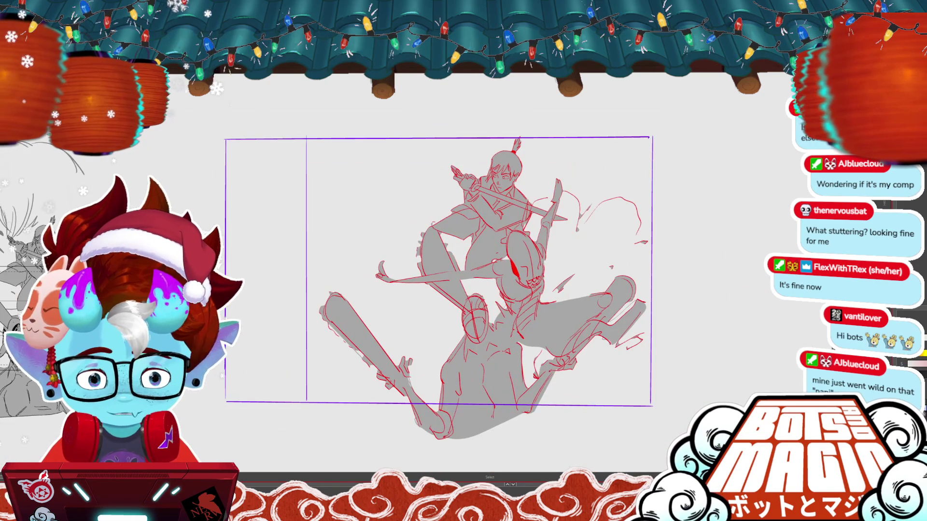
{"action": "scroll", "coordinate": [435, 270], "scroll_direction": "up", "scroll_amount": 1}
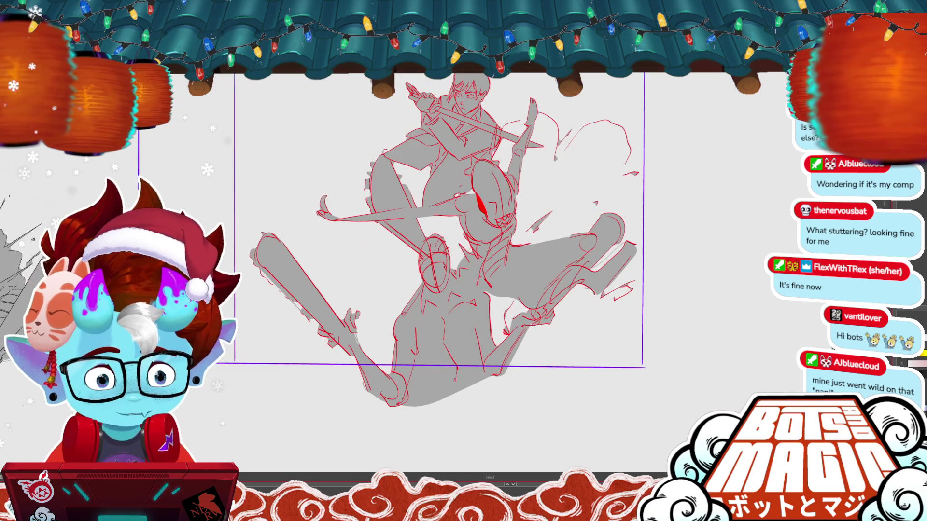